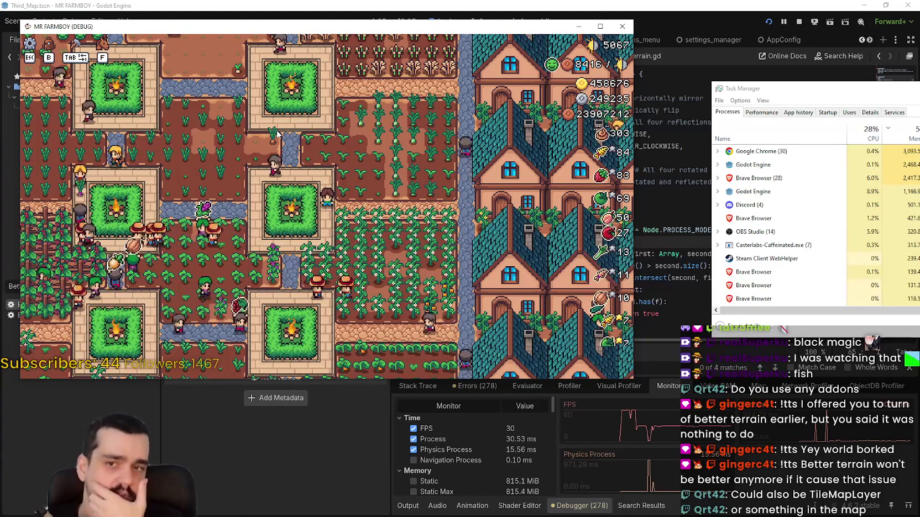
# Step: Pause the farm game with Esc, resume it, and bring the Godot editor showing BetterTerrain.gd forward
pyautogui.press('Escape')
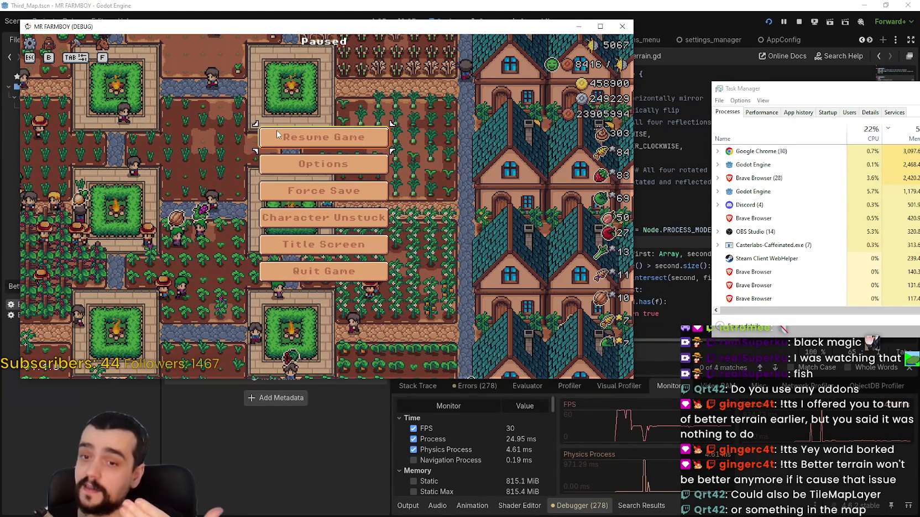
pyautogui.click(277, 132)
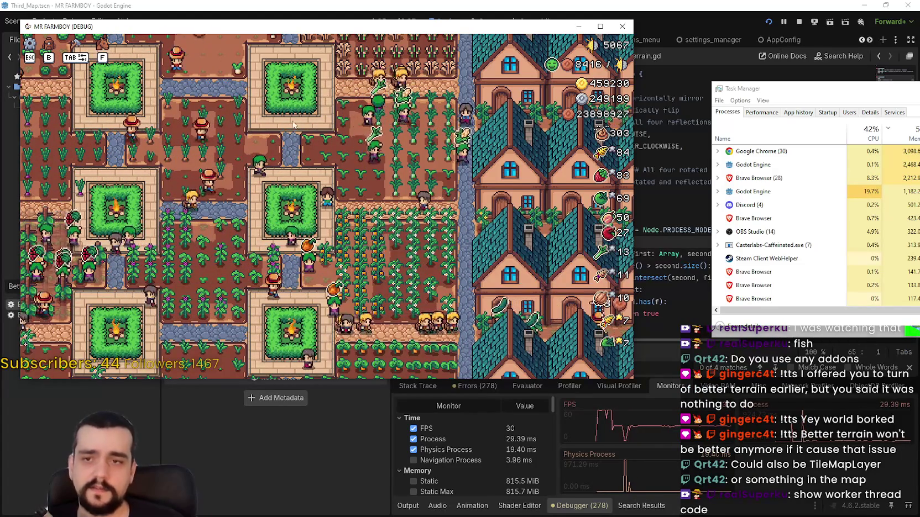
pyautogui.click(652, 149)
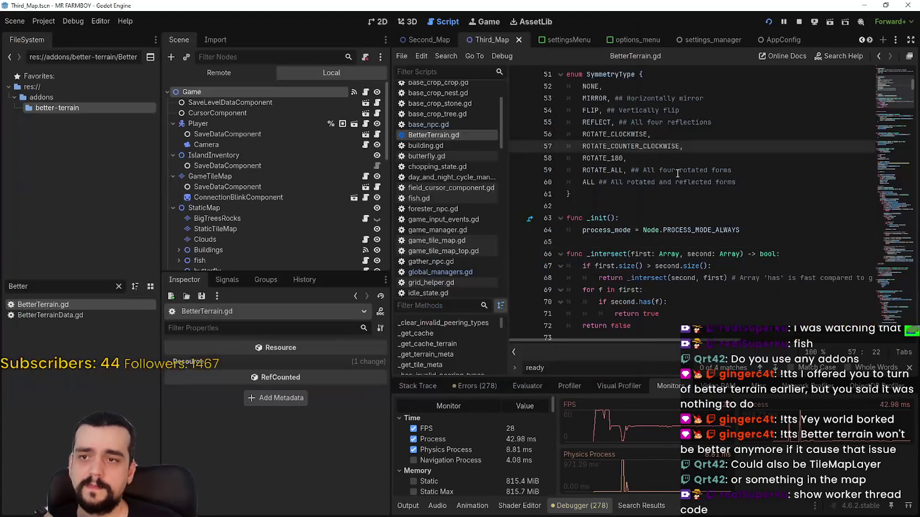
# Step: Stop the game, comment out BetterTerrain.gd's _init lines 63–64 and save, then open third_map_the_endless.gd
pyautogui.click(799, 21)
pyautogui.click(583, 230)
pyautogui.write('#')
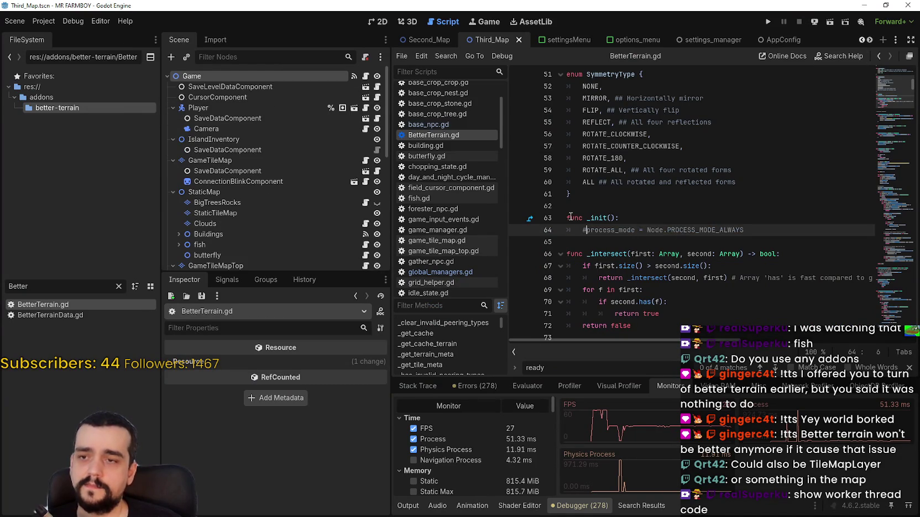
pyautogui.click(570, 218)
pyautogui.hotkey('ctrl', 's')
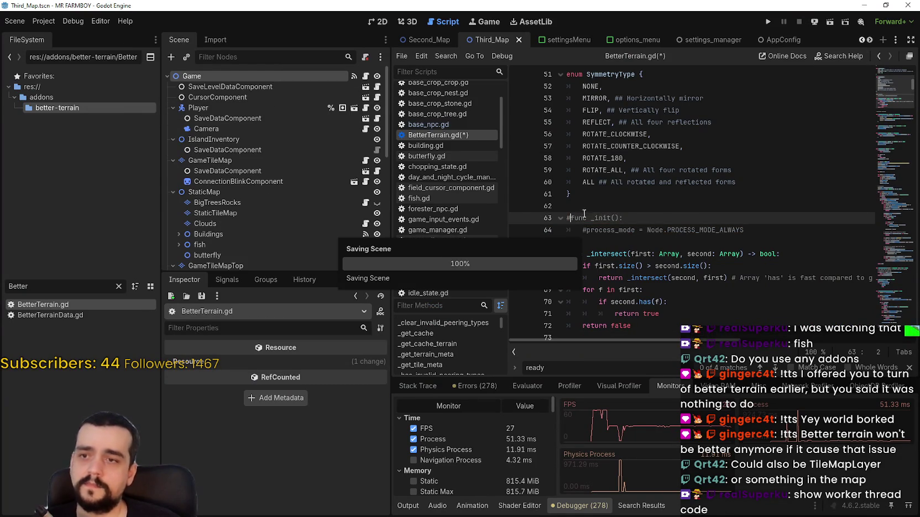
pyautogui.click(586, 206)
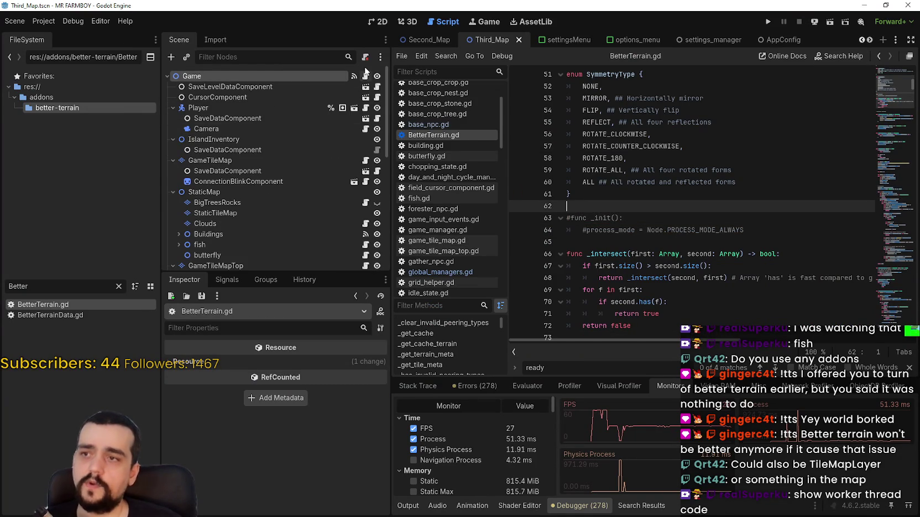
pyautogui.click(365, 75)
# Step: On a new line 40 of third_map_the_endless.gd, start typing print(get_tree().wo with autocomplete
pyautogui.scroll(2, 899, 79)
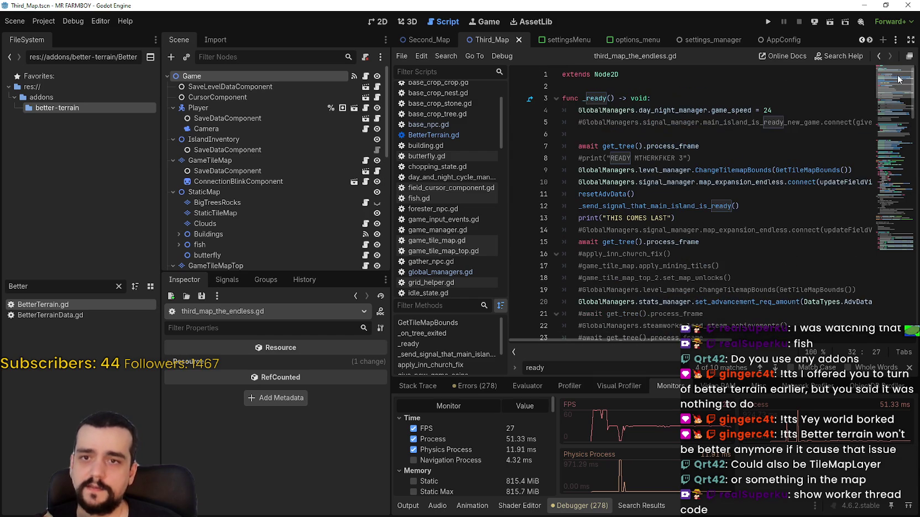
pyautogui.moveTo(898, 79); pyautogui.dragTo(901, 126)
pyautogui.click(714, 177)
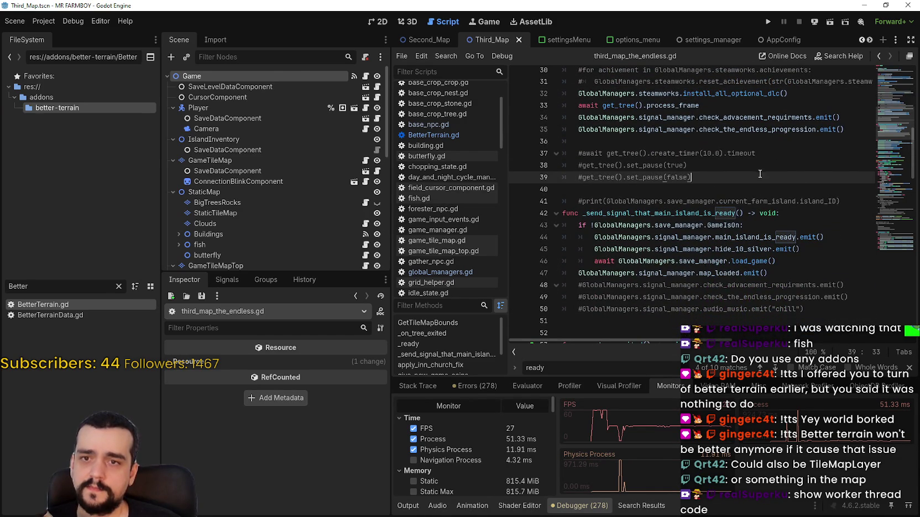
pyautogui.press('Return')
pyautogui.write('print(W')
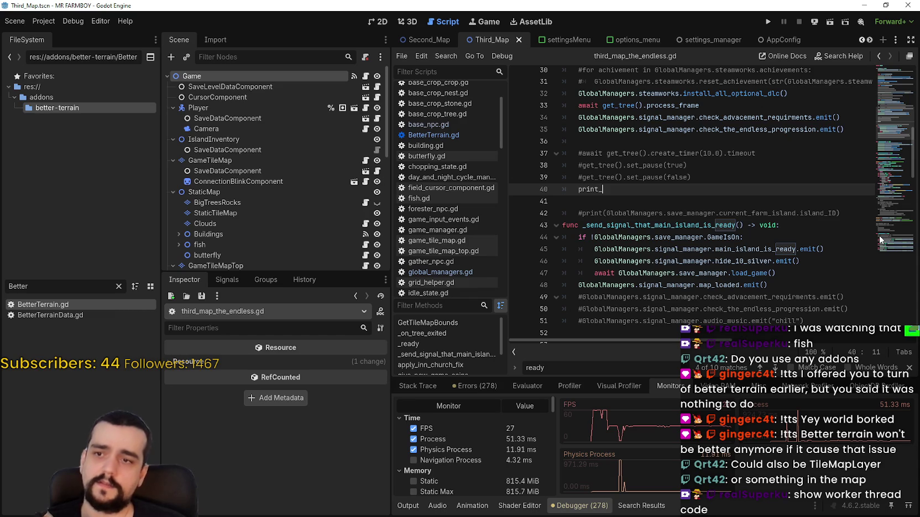
pyautogui.write('orker')
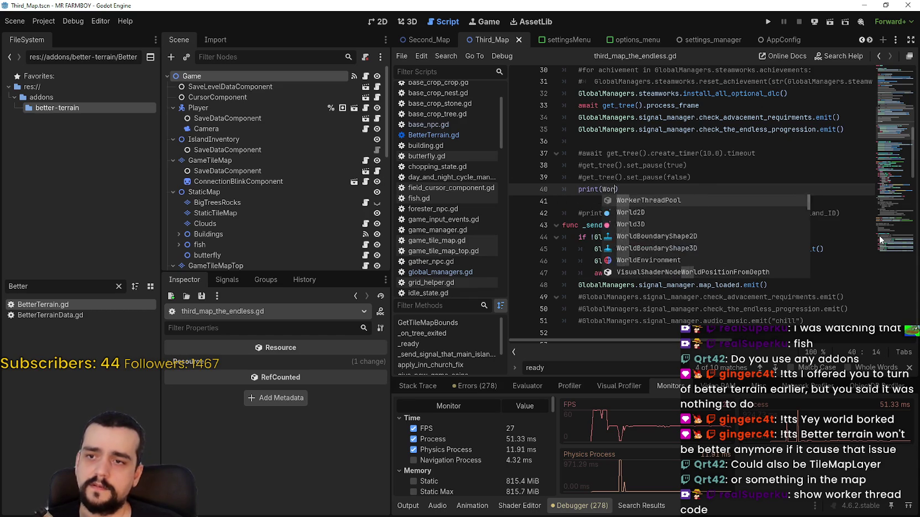
pyautogui.press('BackSpace')
pyautogui.press('BackSpace')
pyautogui.press('BackSpace')
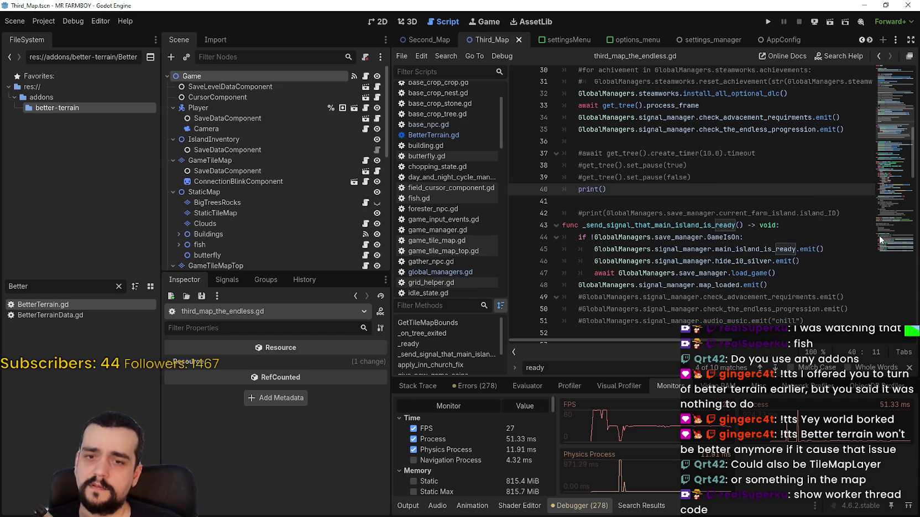
pyautogui.write('t')
pyautogui.press('BackSpace')
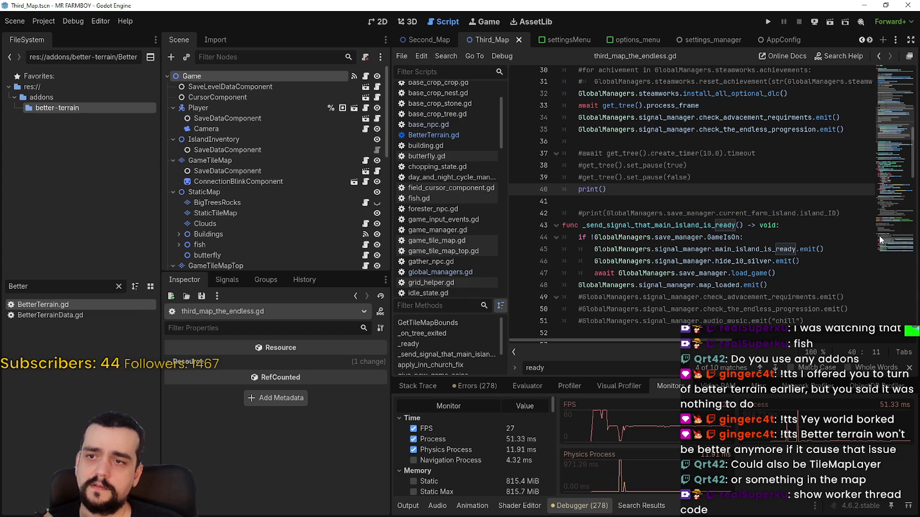
pyautogui.write('get_tree')
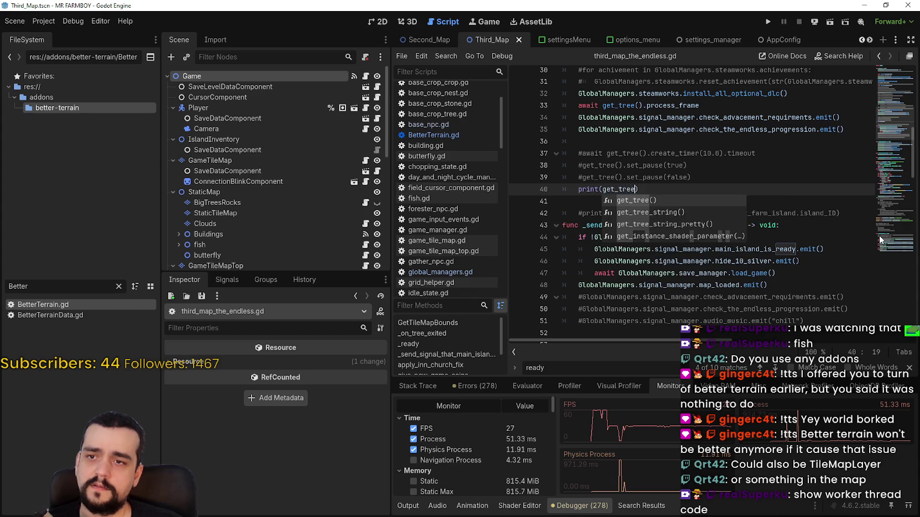
pyautogui.write('().wo')
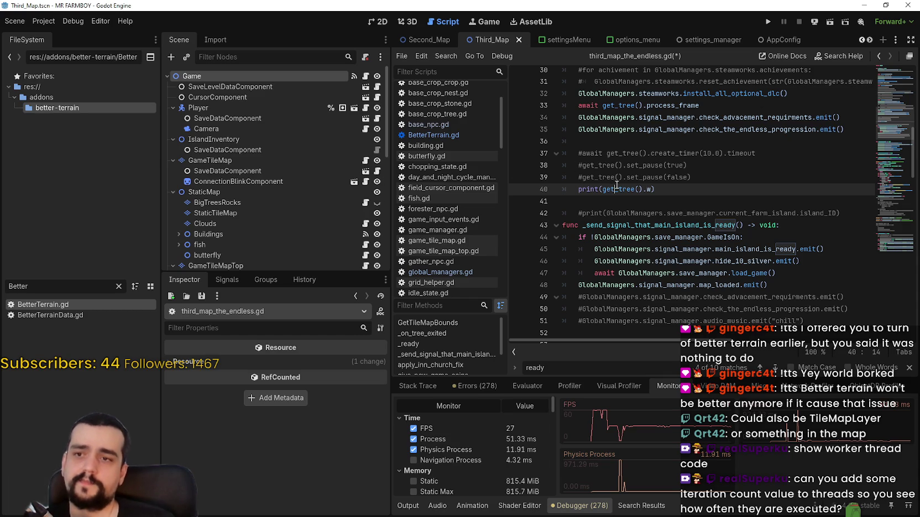
# Step: Replace get_tree(). in the print call with WorkerThreadPool.get_
pyautogui.moveTo(603, 190); pyautogui.dragTo(647, 190)
pyautogui.write('Worker')
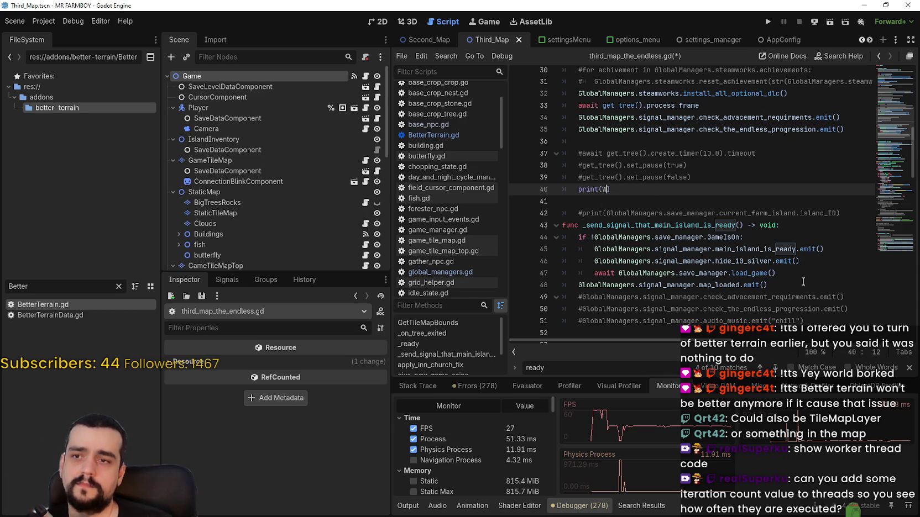
pyautogui.press('Return')
pyautogui.write('.')
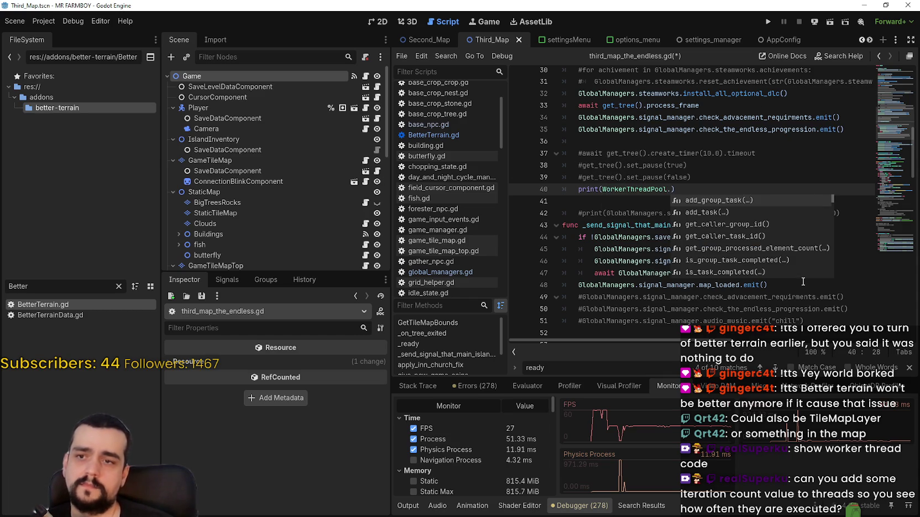
pyautogui.write('get_')
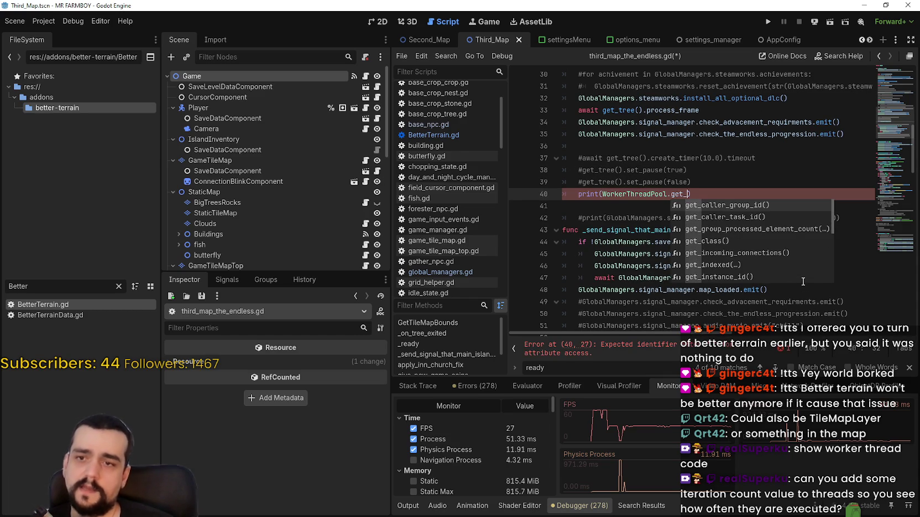
# Step: Browse WorkerThreadPool's get_ method suggestions, then delete the unfinished print line
pyautogui.press('Down')
pyautogui.press('Down')
pyautogui.press('Down')
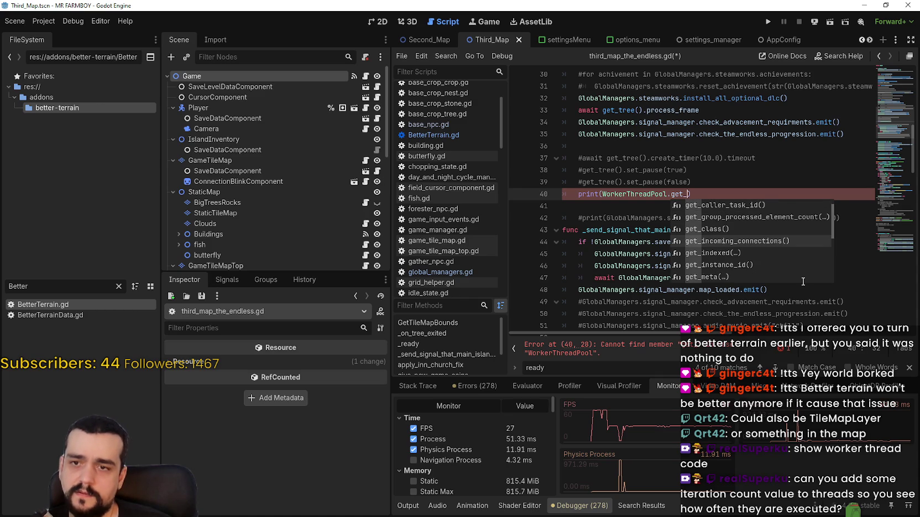
pyautogui.press('Down')
pyautogui.press('Down')
pyautogui.press('Down')
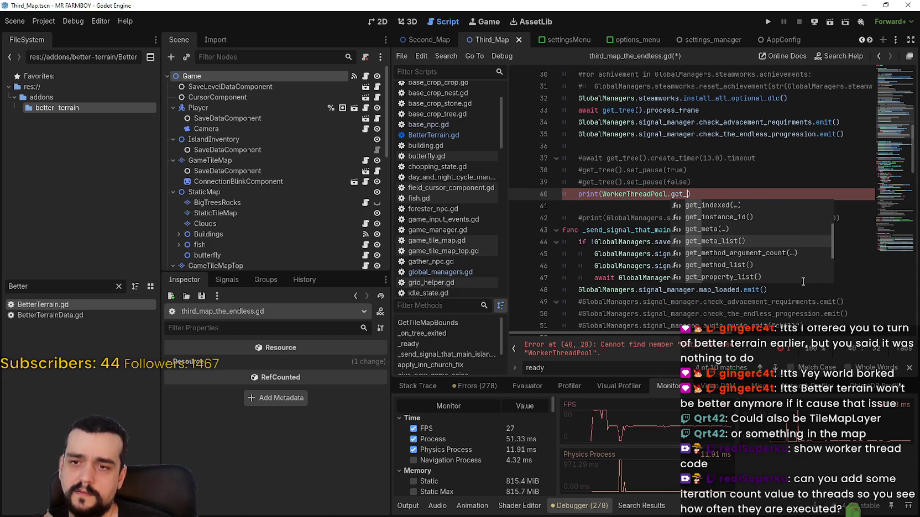
pyautogui.press('Down')
pyautogui.press('Up')
pyautogui.press('Down')
pyautogui.press('Down')
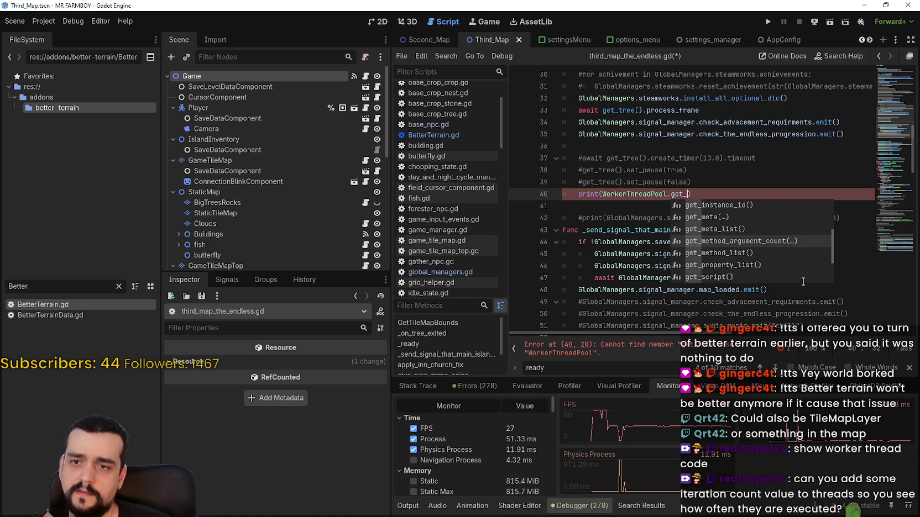
pyautogui.press('Down')
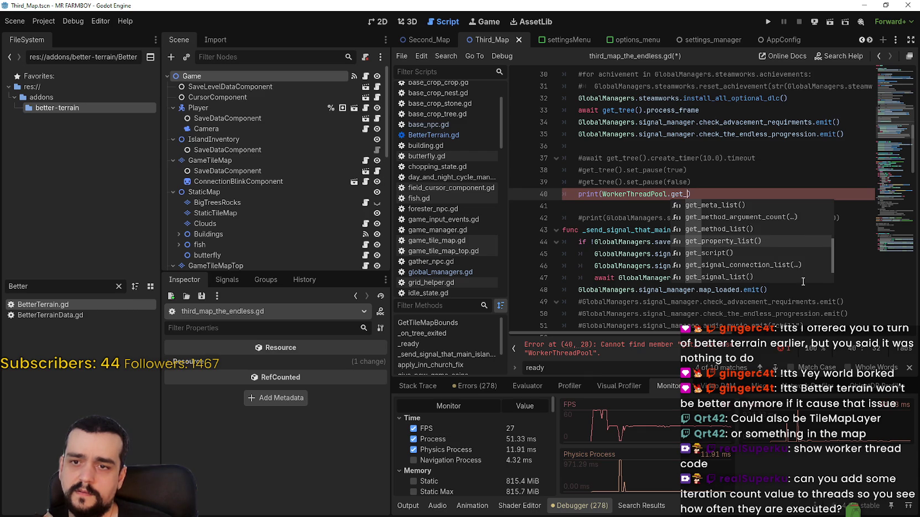
pyautogui.press('Down')
pyautogui.press('Down')
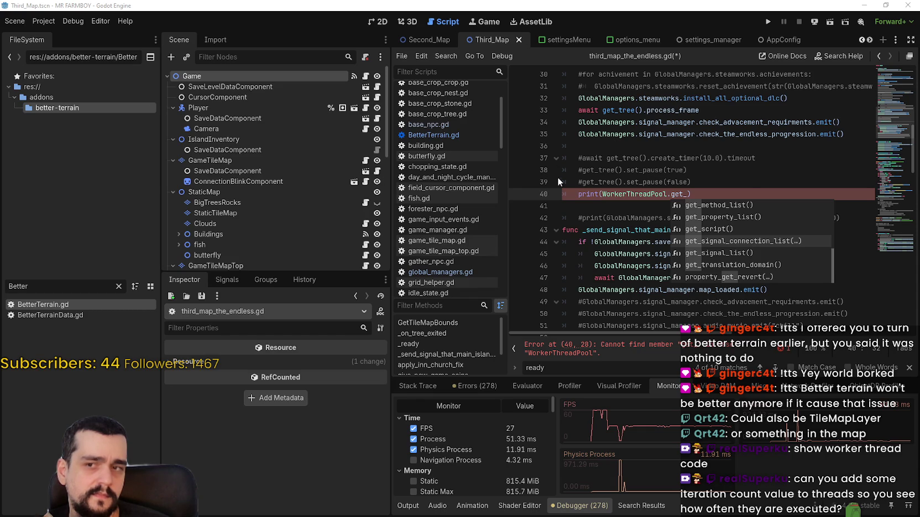
pyautogui.moveTo(733, 190); pyautogui.dragTo(566, 193)
pyautogui.hotkey('ctrl', 'c')
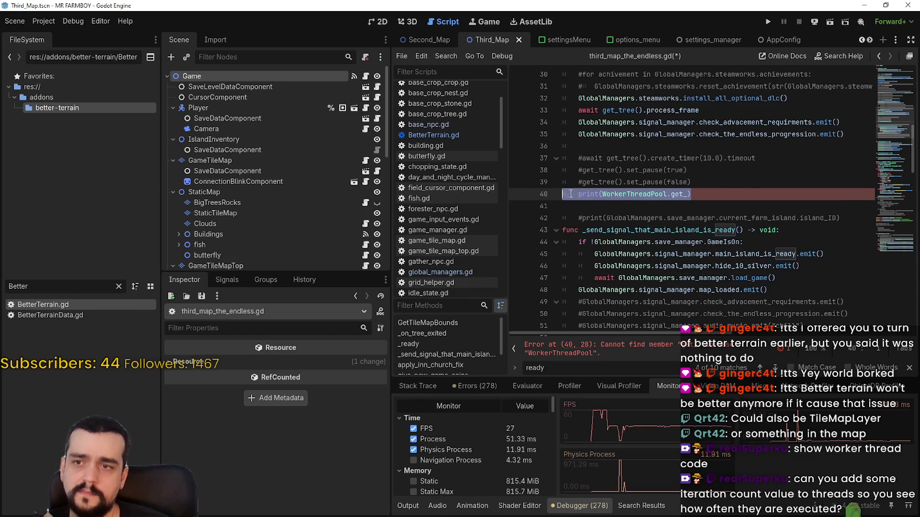
pyautogui.press('BackSpace')
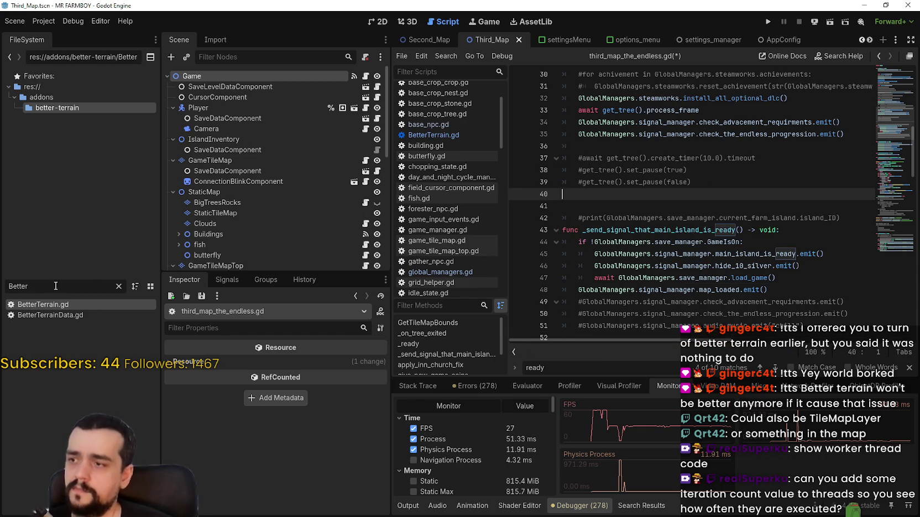
# Step: Filter the script list for 'setting' and open settings_menu.gd
pyautogui.doubleClick(56, 285)
pyautogui.write('main_m')
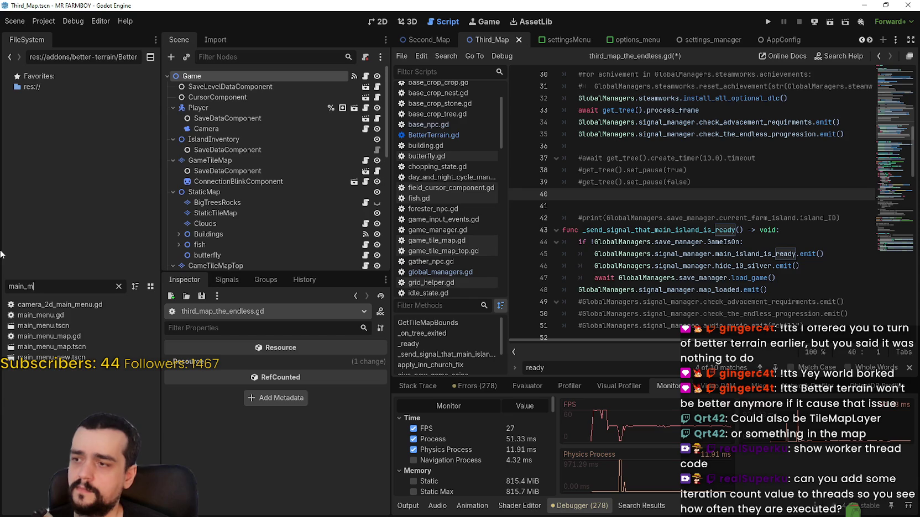
pyautogui.write('enu')
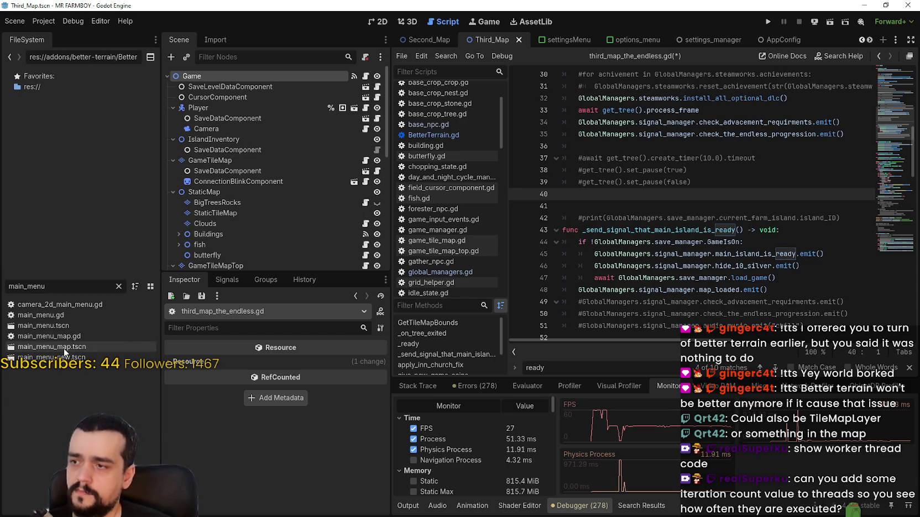
pyautogui.doubleClick(49, 286)
pyautogui.write('setting')
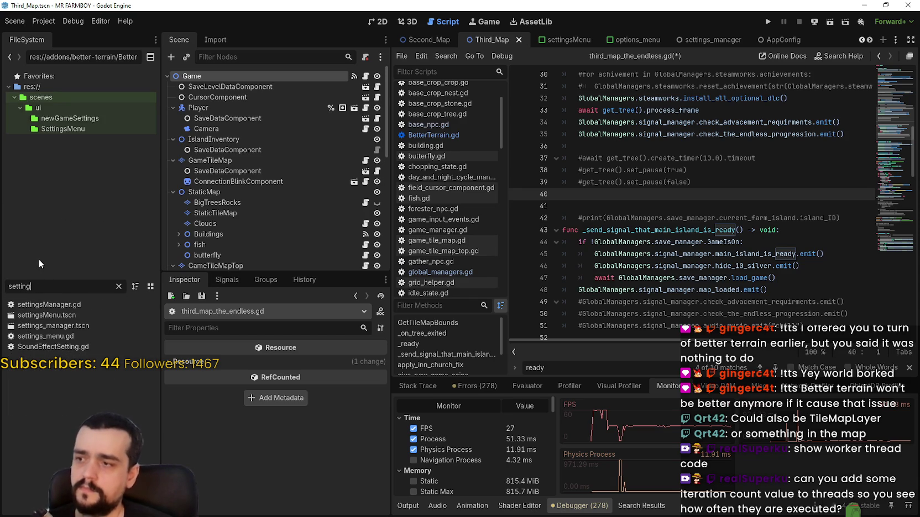
pyautogui.doubleClick(68, 341)
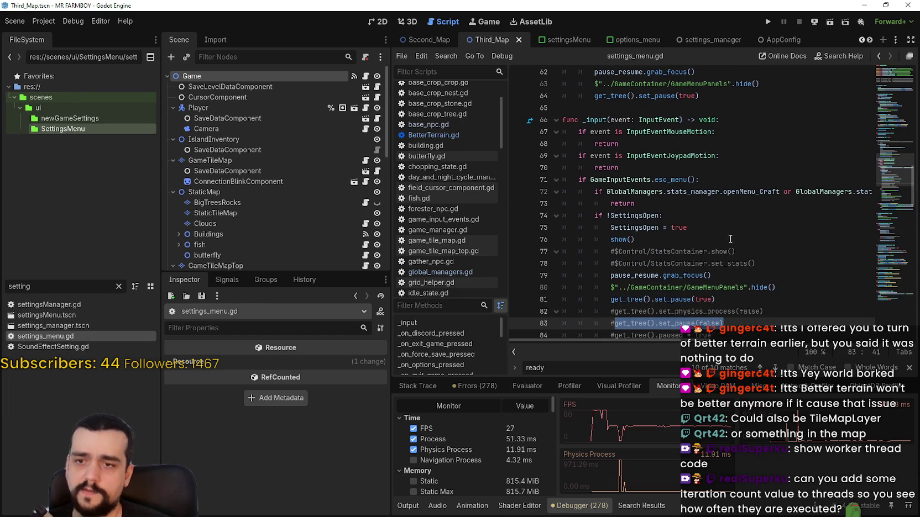
# Step: Locate the get_tree().set_pause(true) call in settings_menu.gd, trying and erasing a line below it
pyautogui.click(749, 299)
pyautogui.scroll(-2, 751, 293)
pyautogui.press('Return')
pyautogui.write('opr')
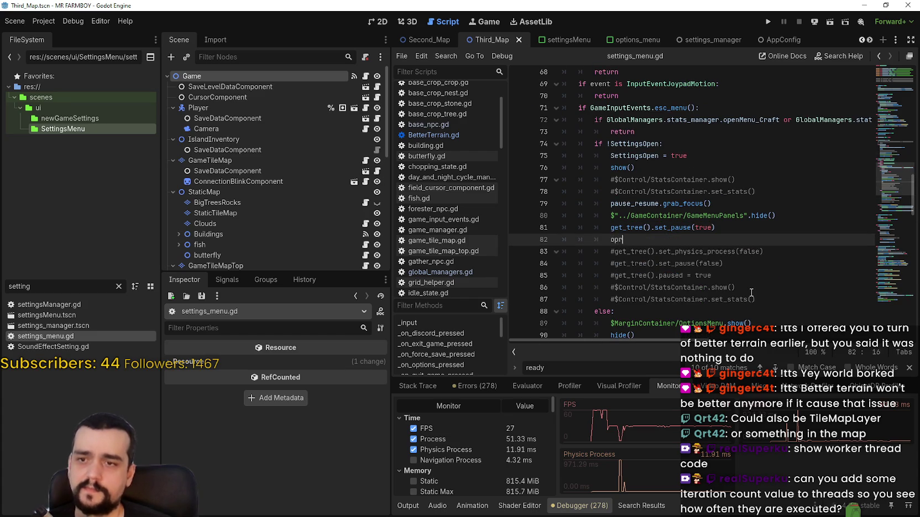
pyautogui.press('BackSpace')
pyautogui.press('BackSpace')
pyautogui.press('BackSpace')
pyautogui.press('BackSpace')
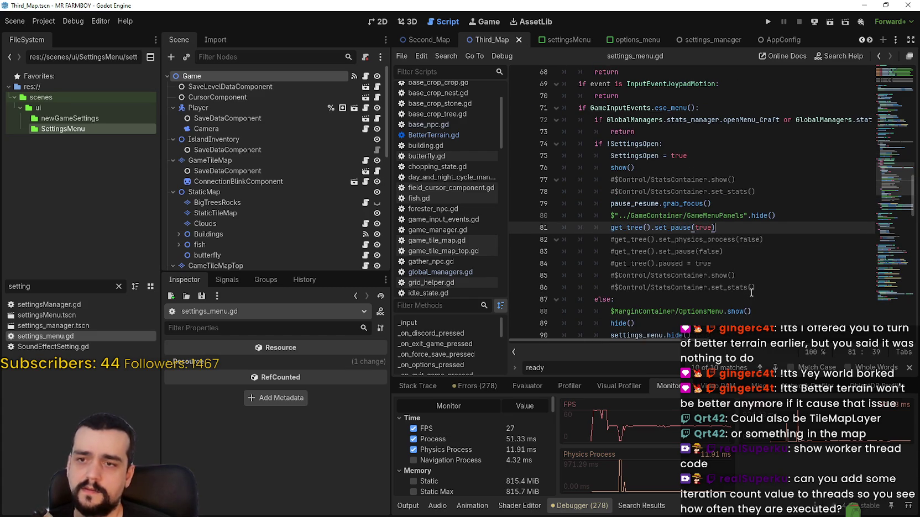
pyautogui.scroll(-2, 752, 285)
pyautogui.click(768, 213)
pyautogui.click(777, 136)
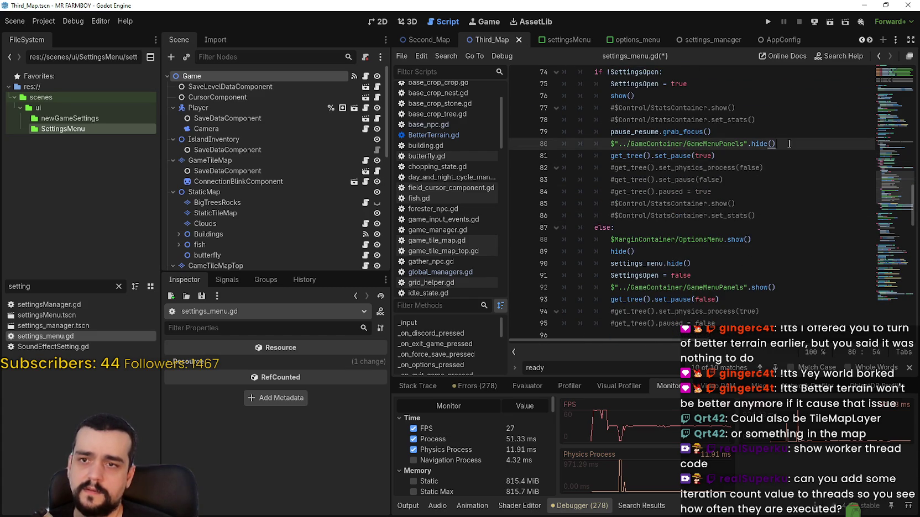
pyautogui.scroll(1, 792, 168)
pyautogui.click(769, 192)
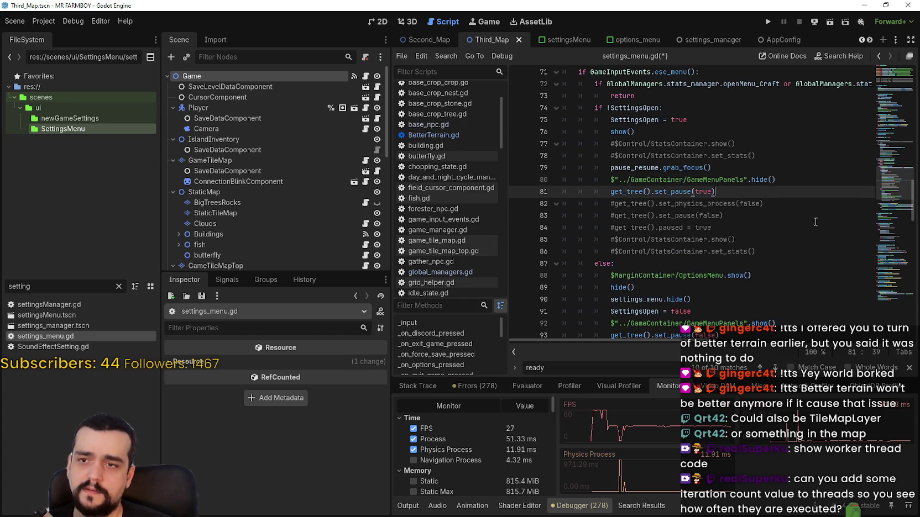
# Step: Insert print(WorkerThreadPool.get_) on a new line 81 above get_tree().set_pause(true)
pyautogui.click(808, 181)
pyautogui.press('Return')
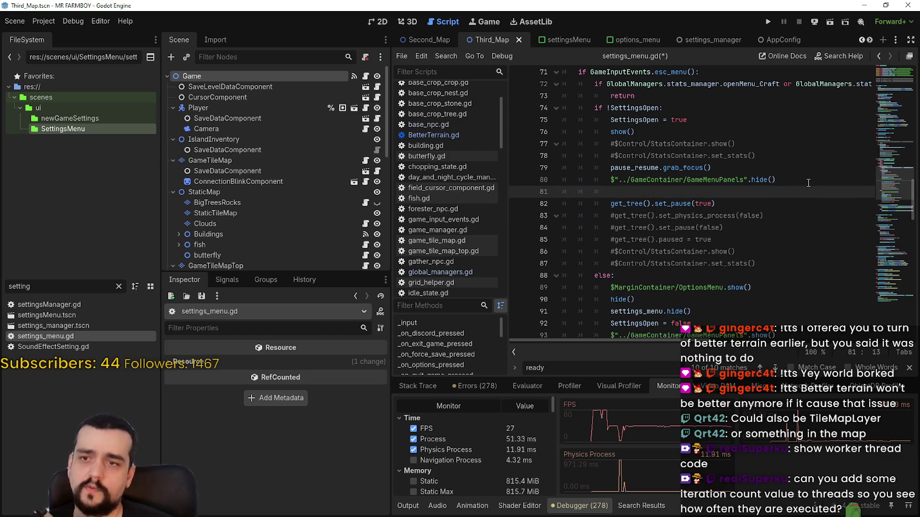
pyautogui.write('pri')
pyautogui.write('(')
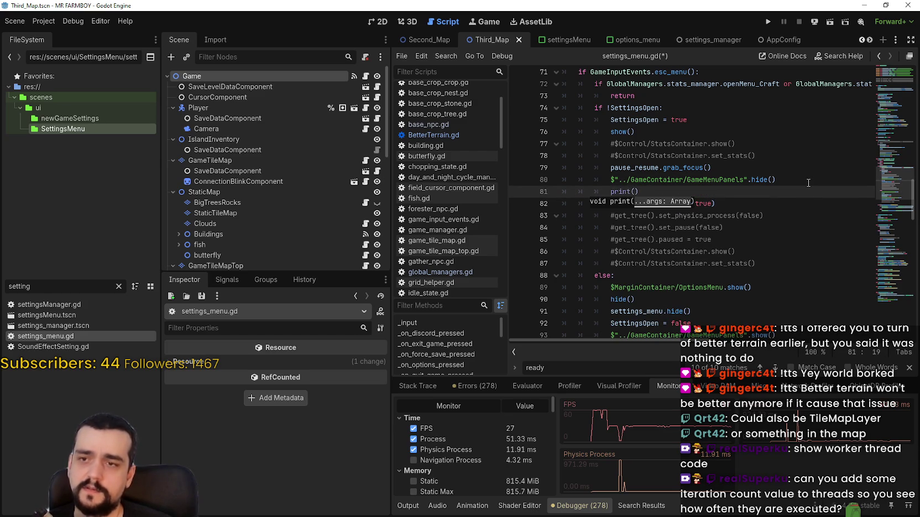
pyautogui.press('BackSpace')
pyautogui.press('BackSpace')
pyautogui.press('BackSpace')
pyautogui.press('BackSpace')
pyautogui.press('BackSpace')
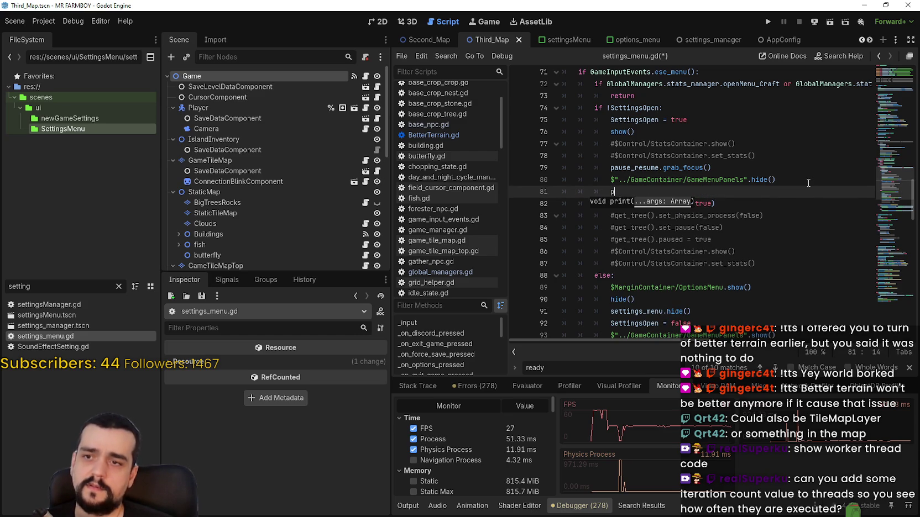
pyautogui.hotkey('ctrl', 'v')
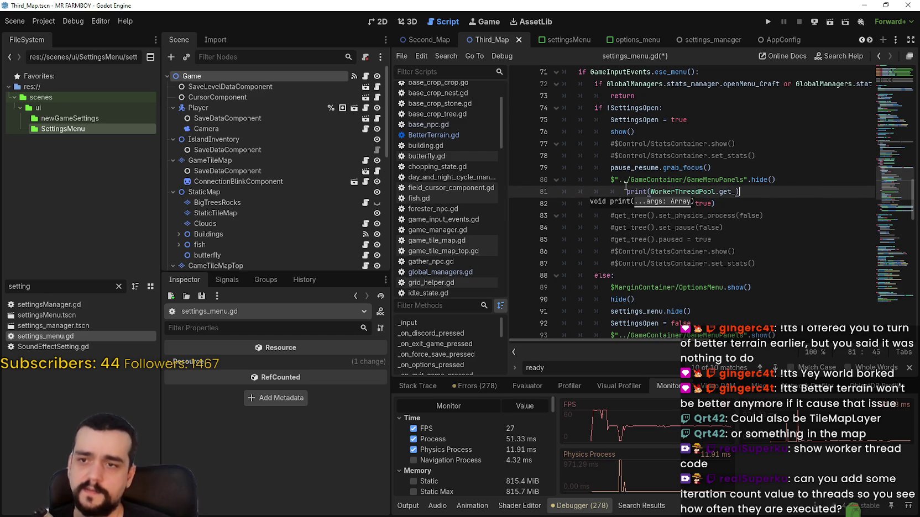
pyautogui.moveTo(639, 159)
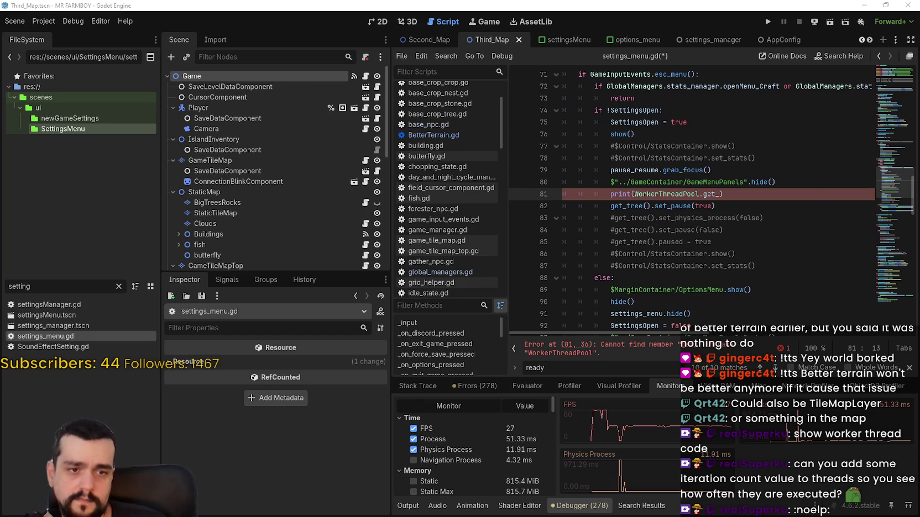
# Step: Delete get_ so line 81 reads print(WorkerThreadPool), then read WorkerThreadPool's documentation tooltip
pyautogui.doubleClick(711, 193)
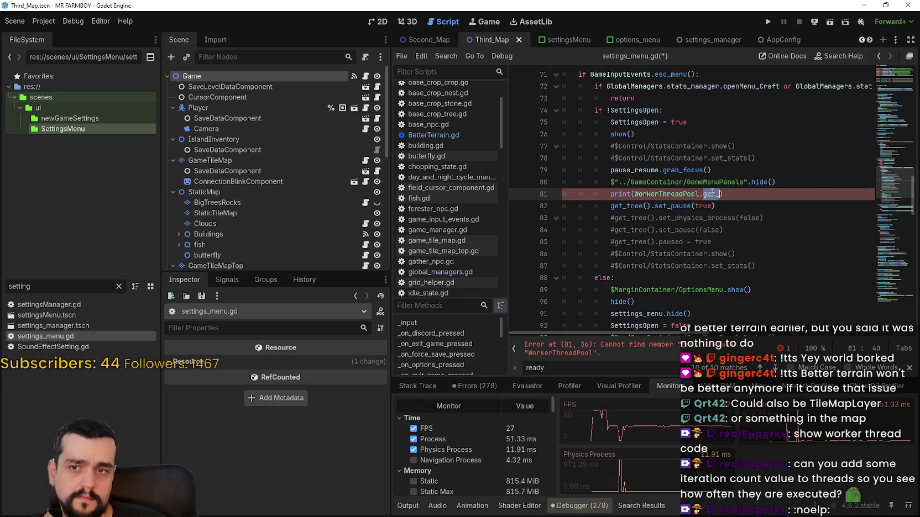
pyautogui.press('BackSpace')
pyautogui.press('BackSpace')
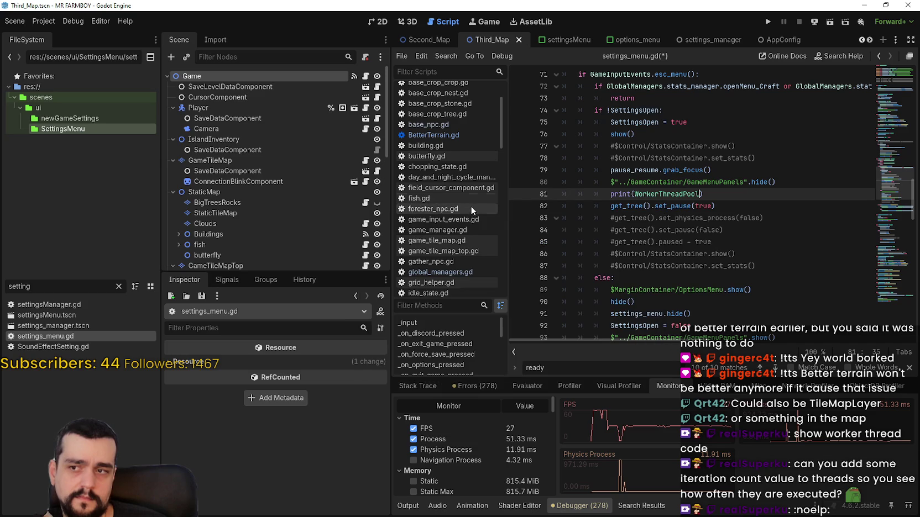
pyautogui.moveTo(678, 194)
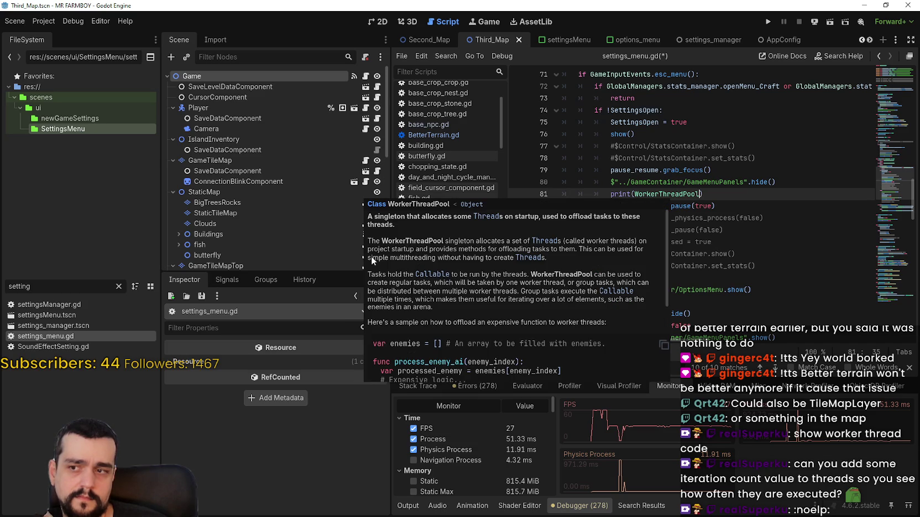
pyautogui.scroll(-3, 400, 265)
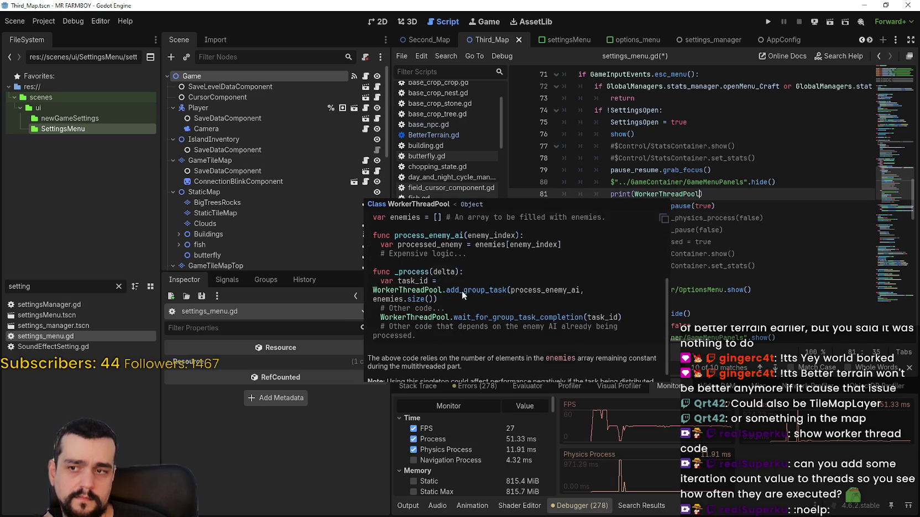
pyautogui.scroll(-1, 473, 305)
pyautogui.scroll(2, 472, 356)
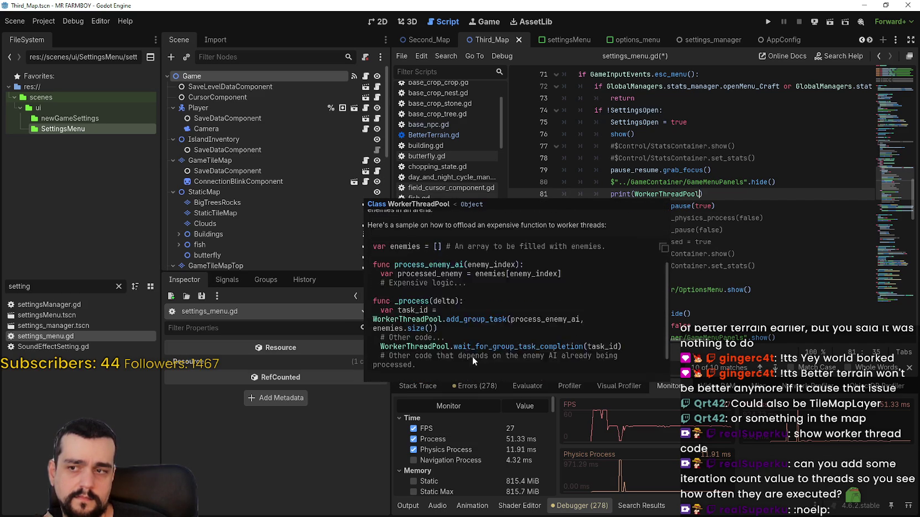
pyautogui.scroll(2, 472, 356)
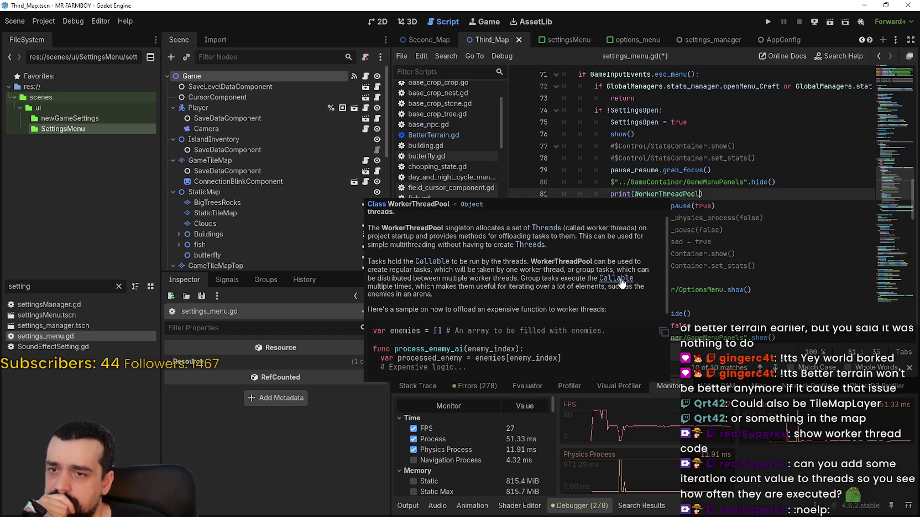
pyautogui.scroll(1, 619, 282)
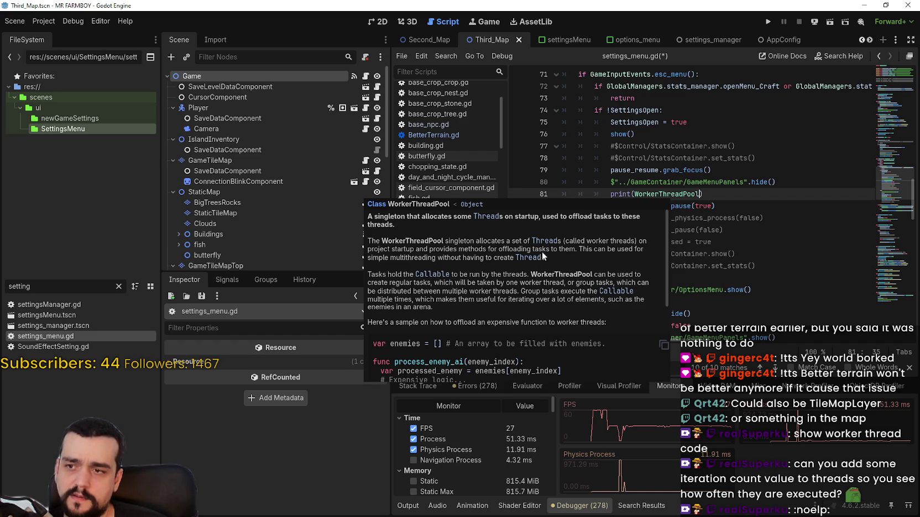
# Step: Read through the Thread class reference's method descriptions, then return to the Game node's script
pyautogui.click(486, 217)
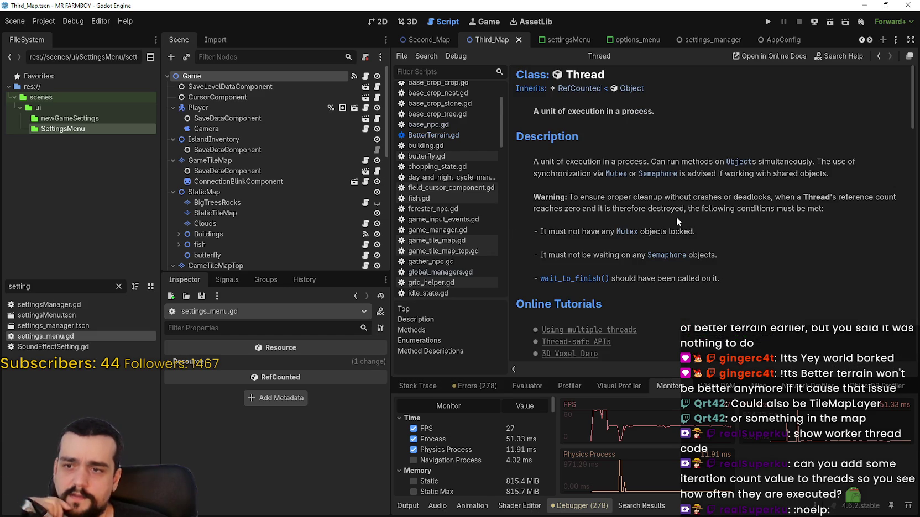
pyautogui.scroll(-5, 761, 249)
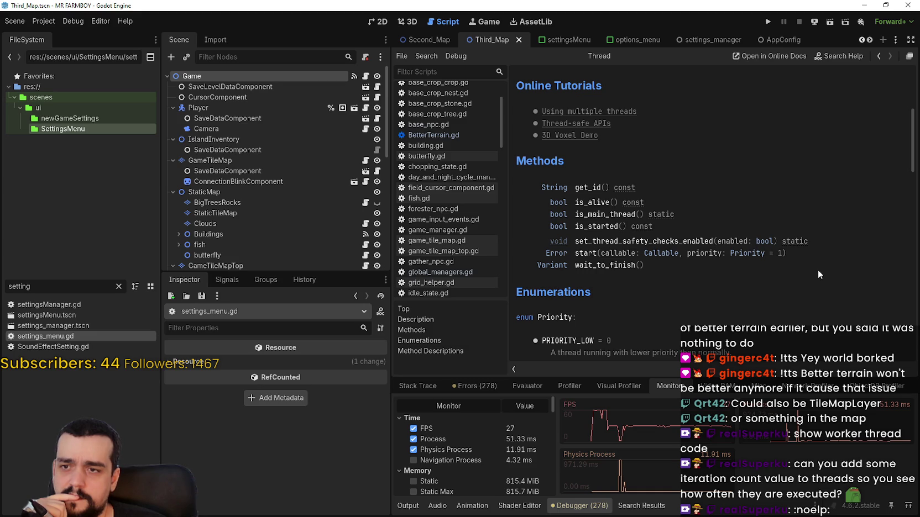
pyautogui.scroll(-3, 818, 274)
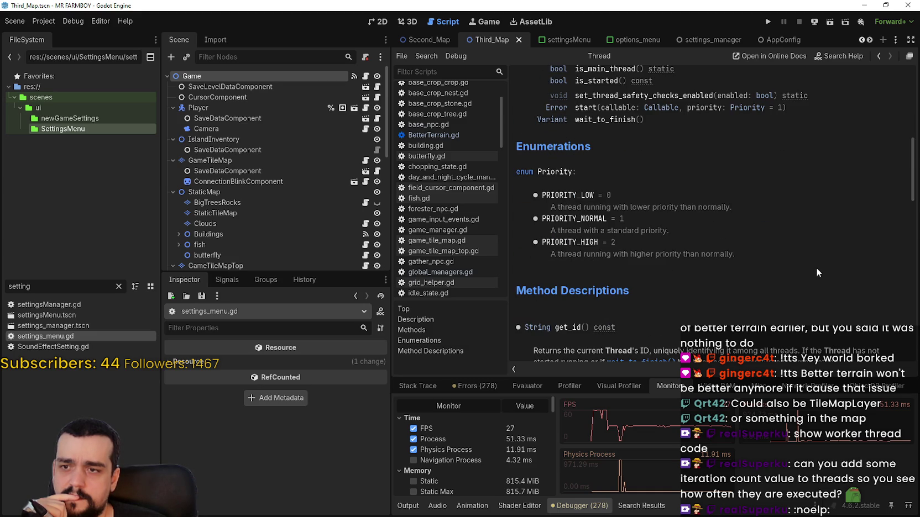
pyautogui.scroll(-3, 817, 270)
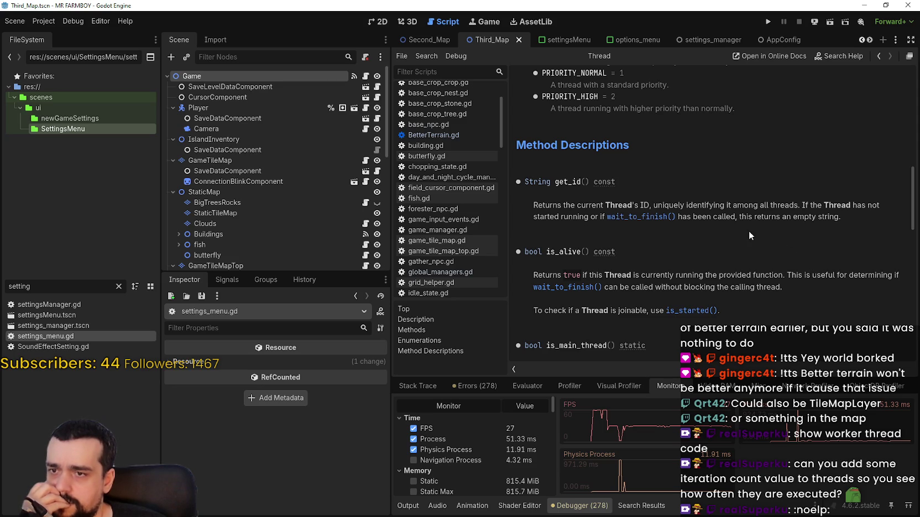
pyautogui.scroll(-3, 749, 233)
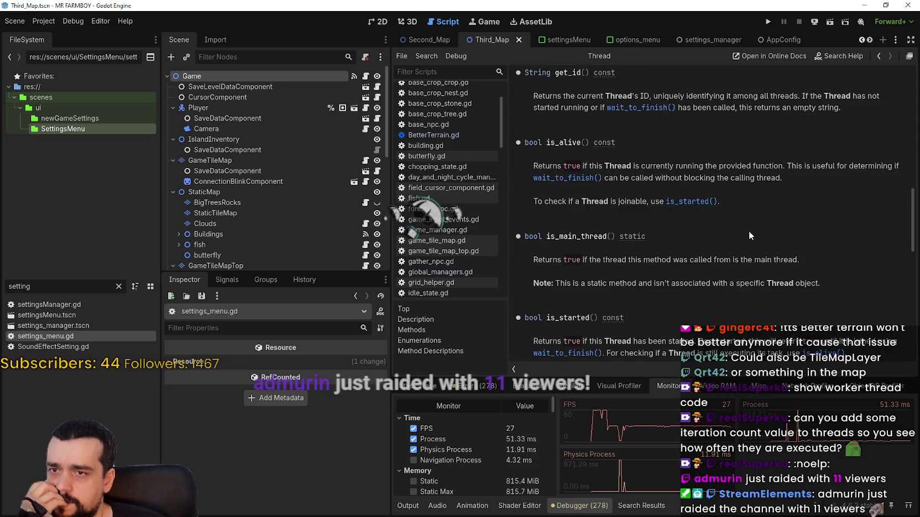
pyautogui.scroll(-5, 808, 223)
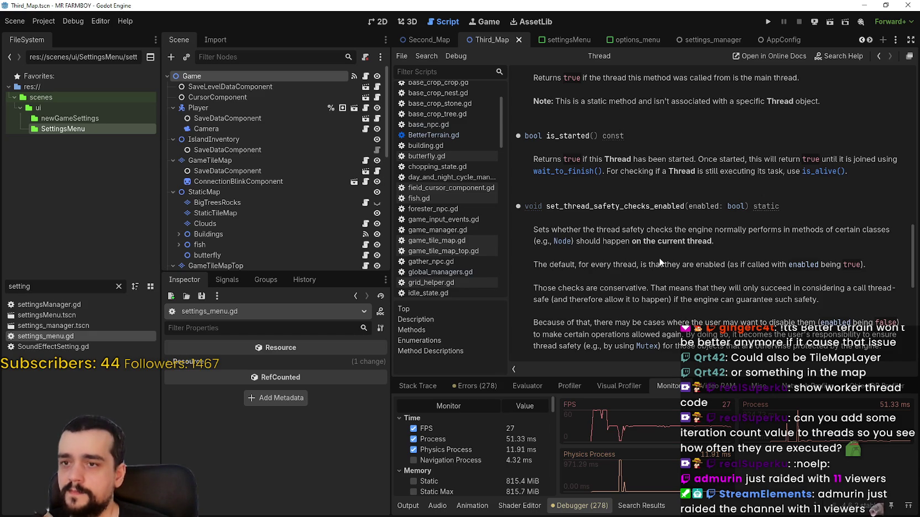
pyautogui.scroll(-3, 659, 257)
pyautogui.scroll(-4, 659, 254)
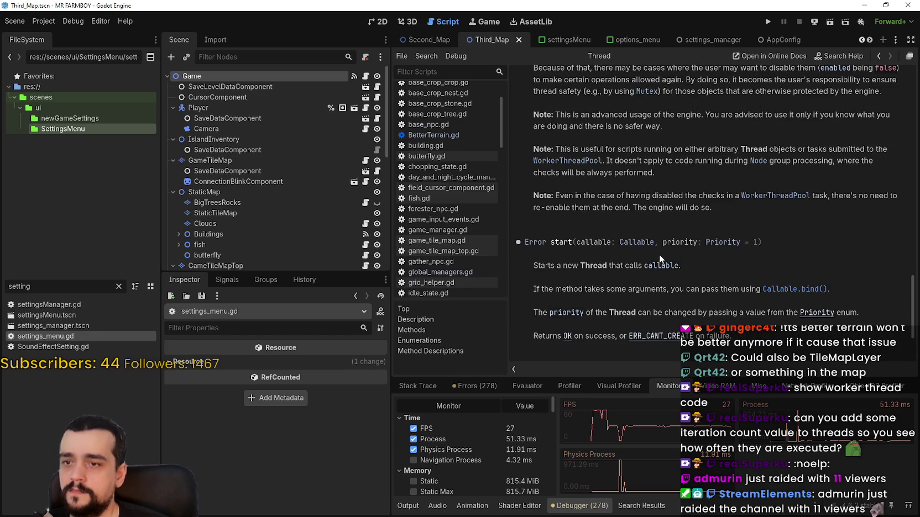
pyautogui.scroll(-3, 776, 275)
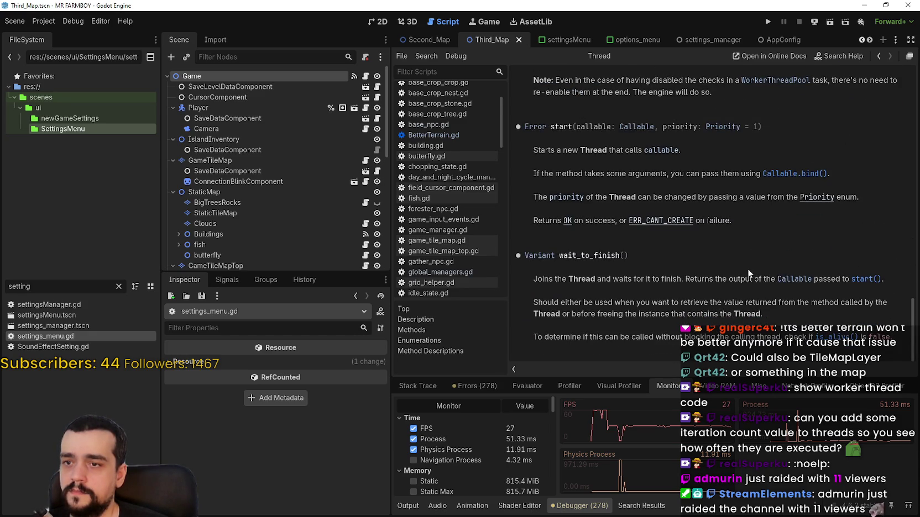
pyautogui.click(366, 76)
# Step: Reopen settings_menu.gd and try, then remove, a .get_ call after WorkerThreadPool on line 81
pyautogui.doubleClick(31, 334)
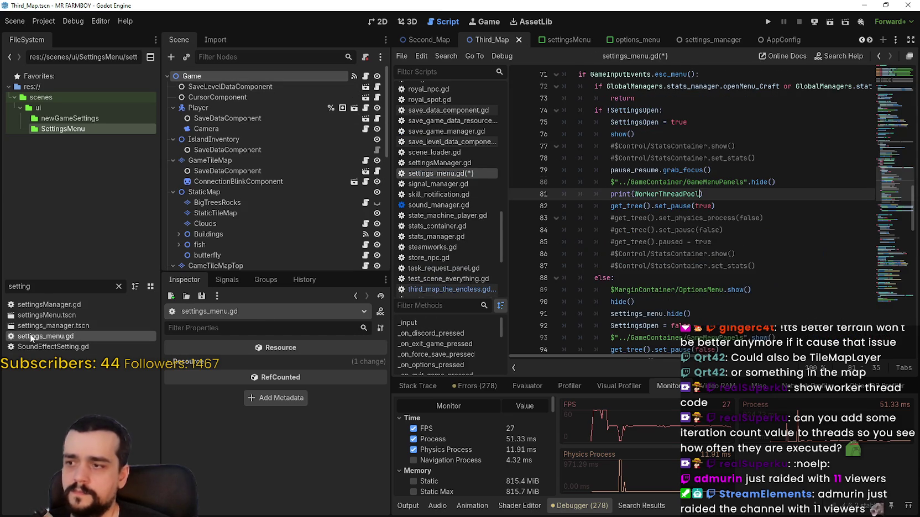
pyautogui.click(716, 205)
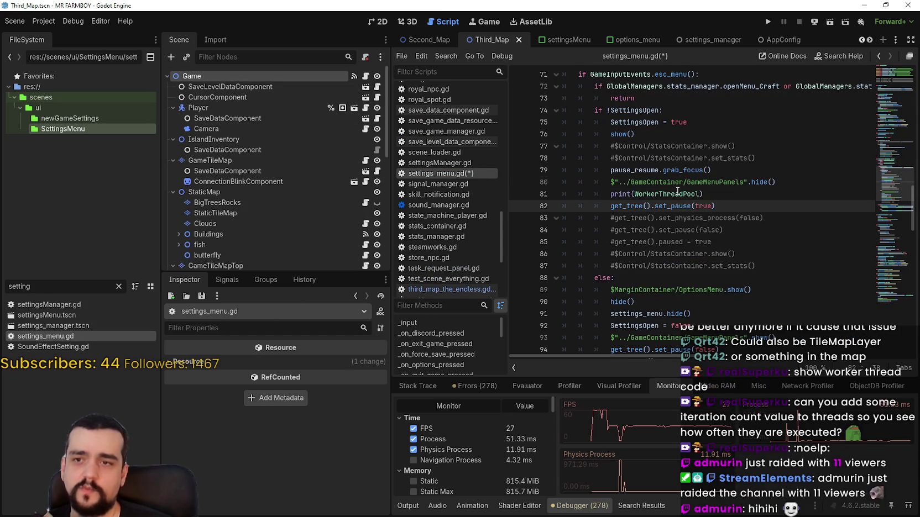
pyautogui.click(702, 194)
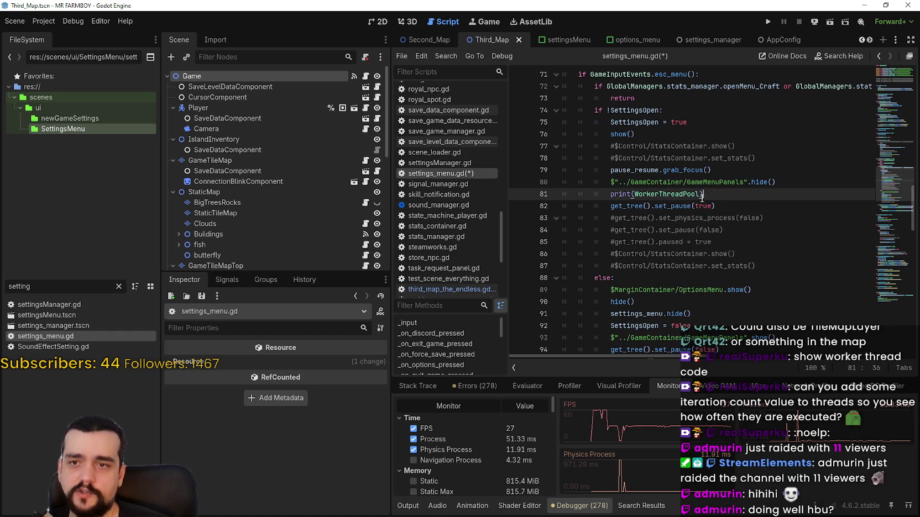
pyautogui.write('.')
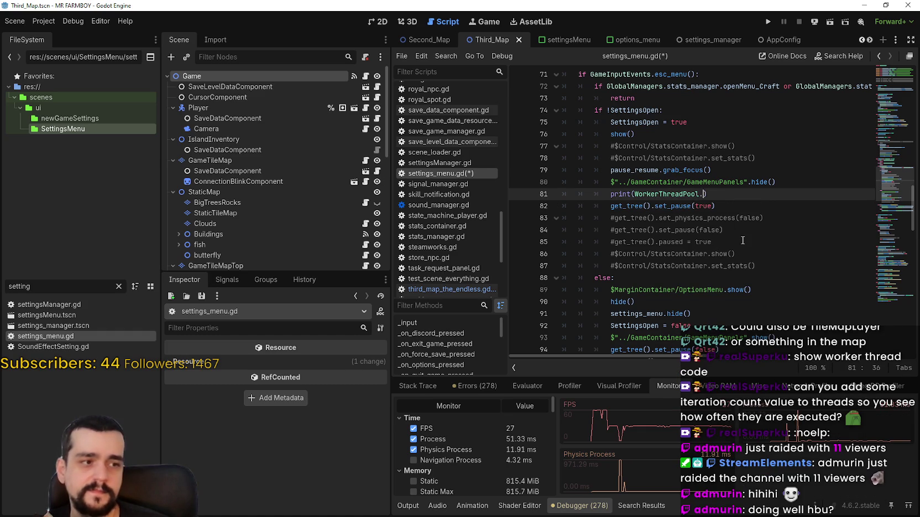
pyautogui.write('get_')
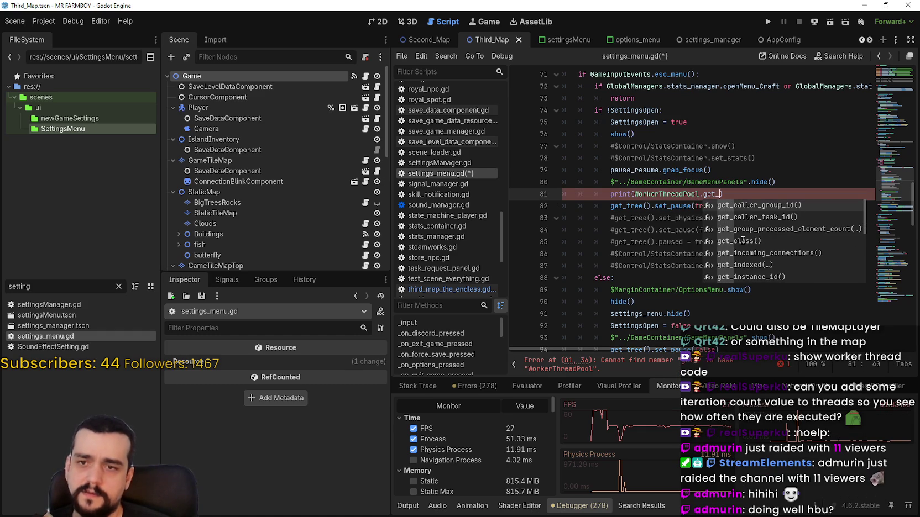
pyautogui.scroll(-4, 743, 240)
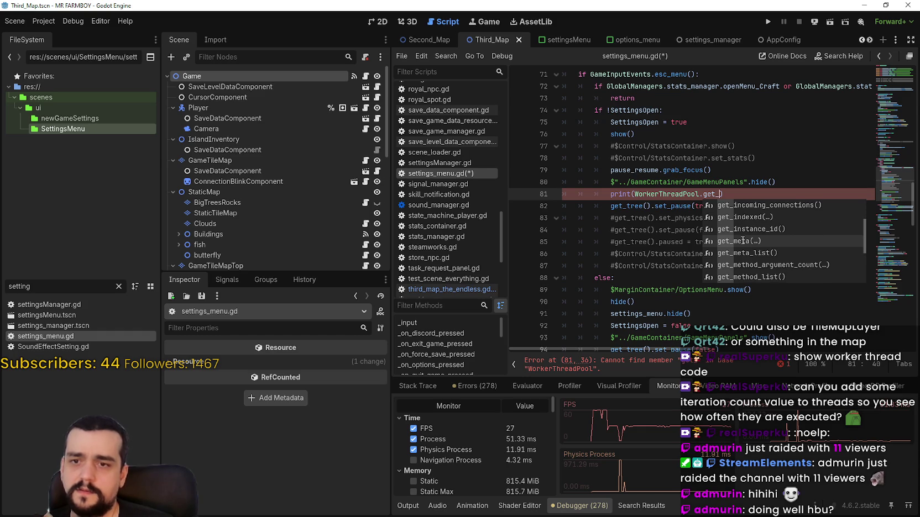
pyautogui.scroll(-1, 742, 240)
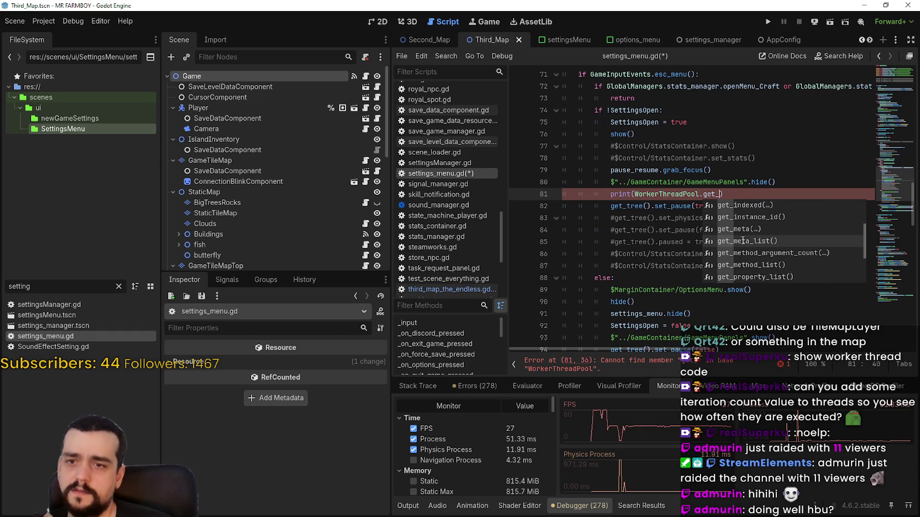
pyautogui.press('BackSpace')
pyautogui.press('BackSpace')
pyautogui.press('BackSpace')
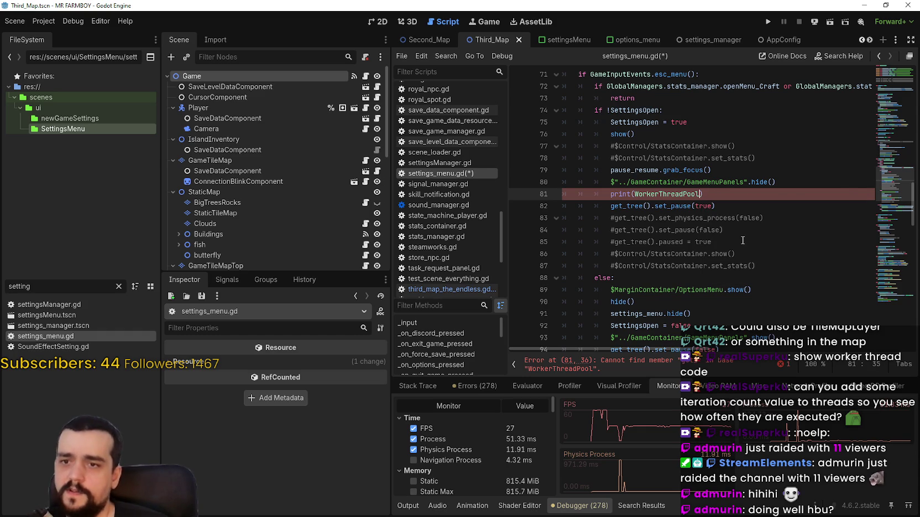
# Step: Add line 82 assigning WorkerThreadPool to a workerThread variable
pyautogui.moveTo(630, 194); pyautogui.dragTo(687, 182)
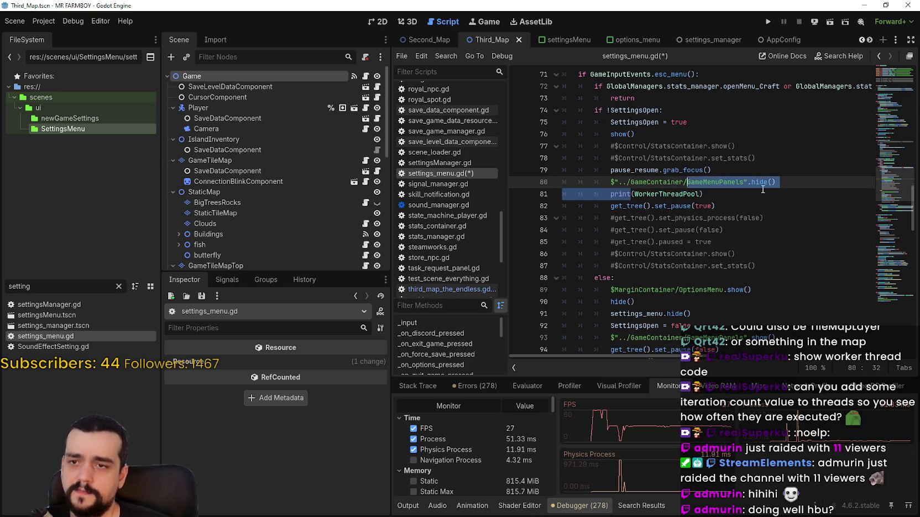
pyautogui.click(763, 191)
pyautogui.press('Return')
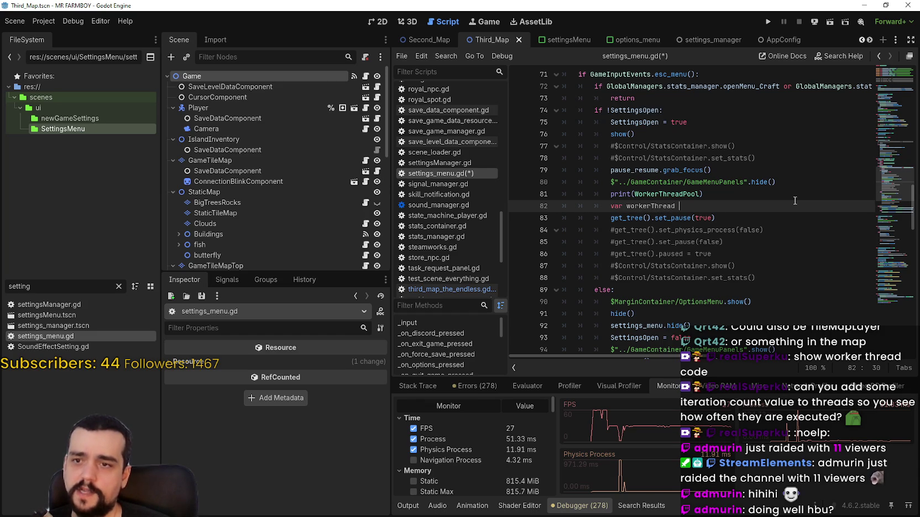
pyautogui.write('= WorkerThreadPool')
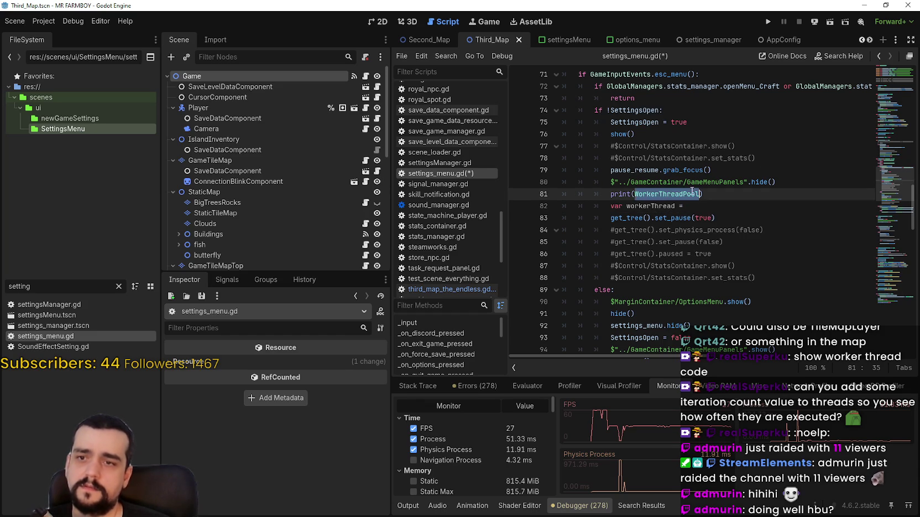
# Step: Duplicate the print statement onto line 83 and change it to print(workerThread)
pyautogui.doubleClick(628, 194)
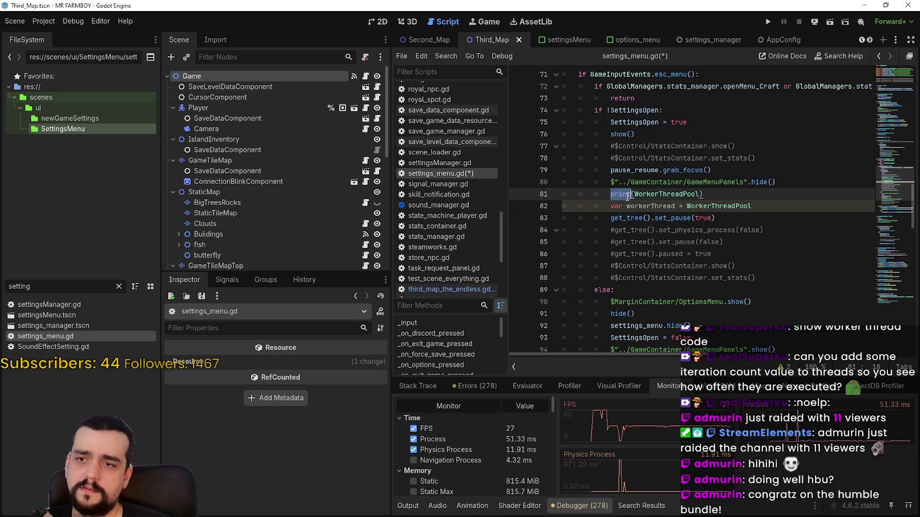
pyautogui.moveTo(620, 198); pyautogui.dragTo(609, 198)
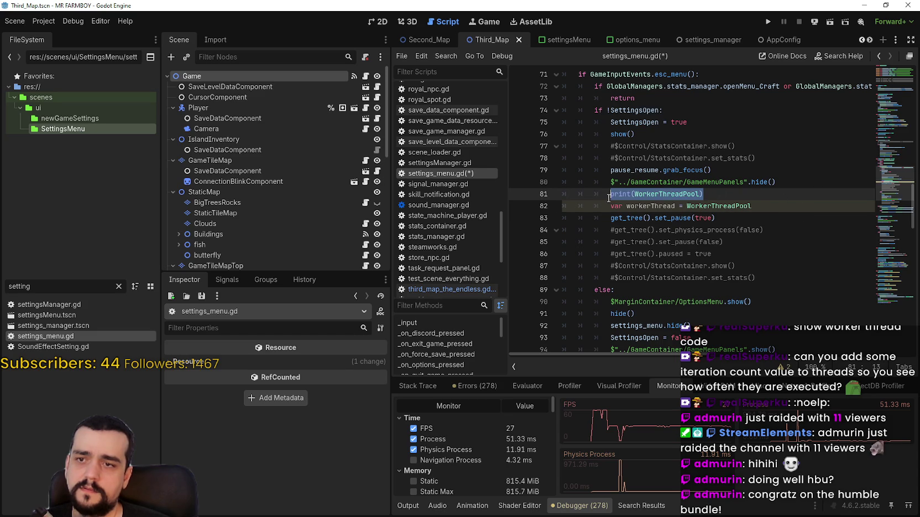
pyautogui.hotkey('ctrl', 'c')
pyautogui.click(779, 204)
pyautogui.press('Return')
pyautogui.hotkey('ctrl', 'v')
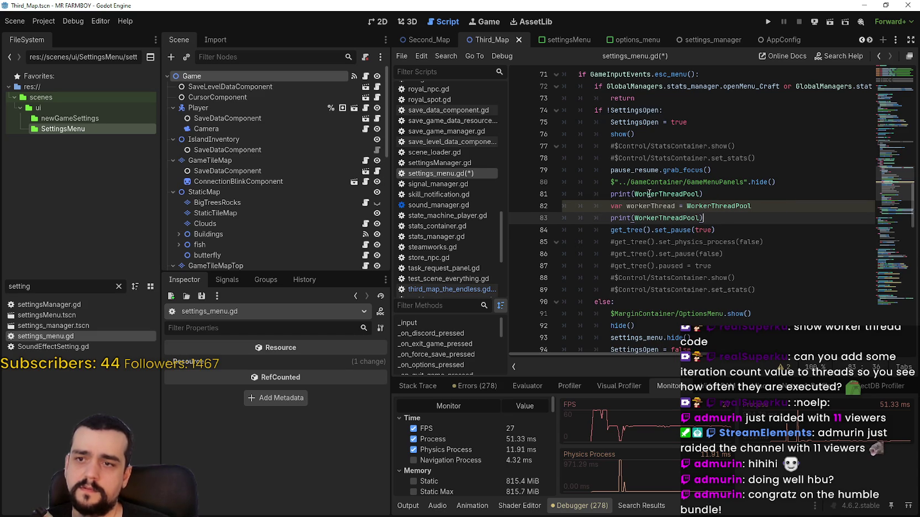
pyautogui.doubleClick(627, 207)
pyautogui.hotkey('ctrl', 'c')
pyautogui.doubleClick(663, 218)
pyautogui.hotkey('ctrl', 'v')
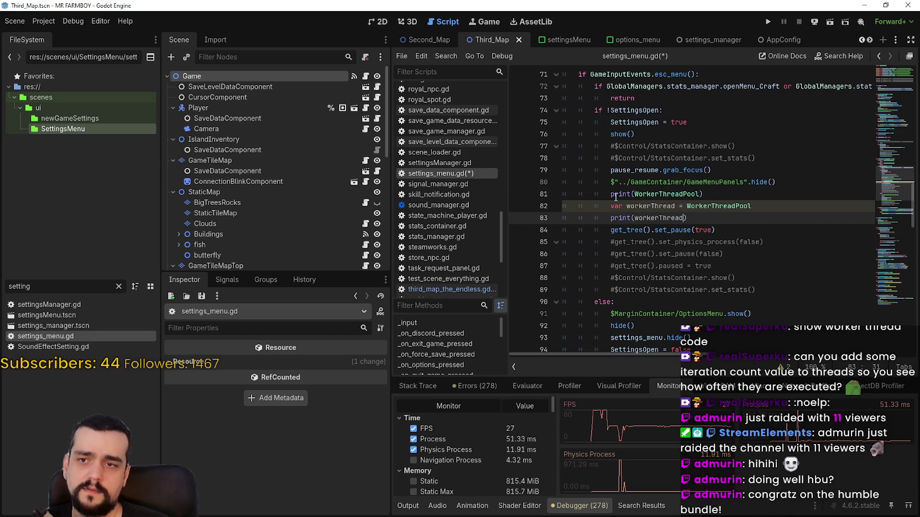
# Step: Comment out the original print(WorkerThreadPool) on line 81 with #
pyautogui.click(611, 194)
pyautogui.write('#')
pyautogui.click(614, 219)
pyautogui.click(626, 242)
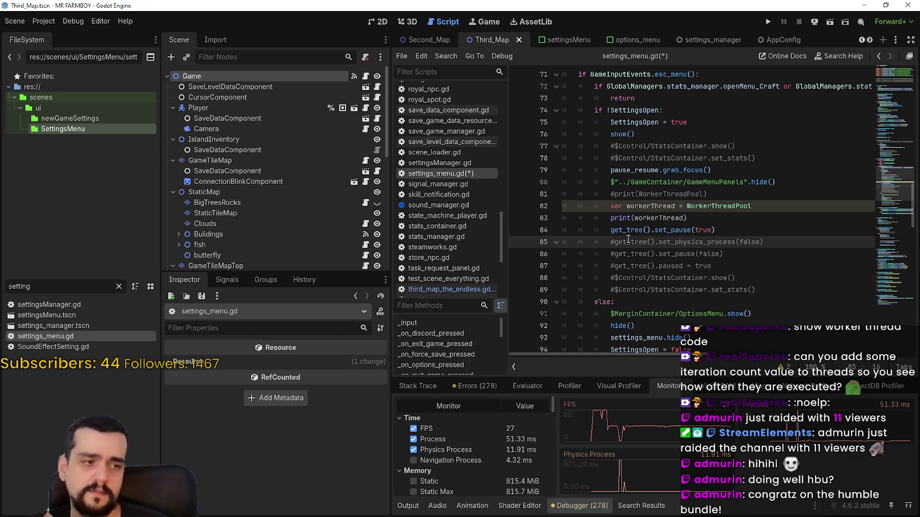
# Step: Set a breakpoint on line 84, the set_pause(true) line
pyautogui.scroll(-2, 629, 236)
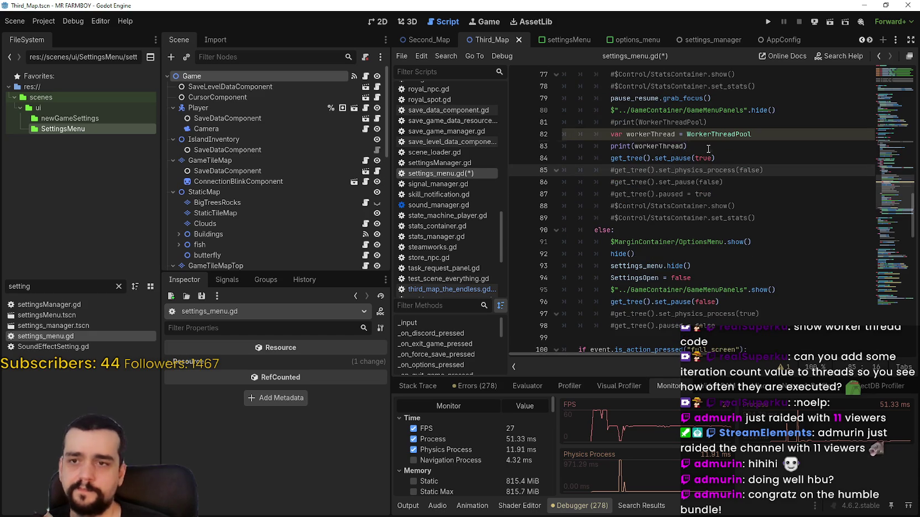
pyautogui.moveTo(708, 148); pyautogui.dragTo(627, 131)
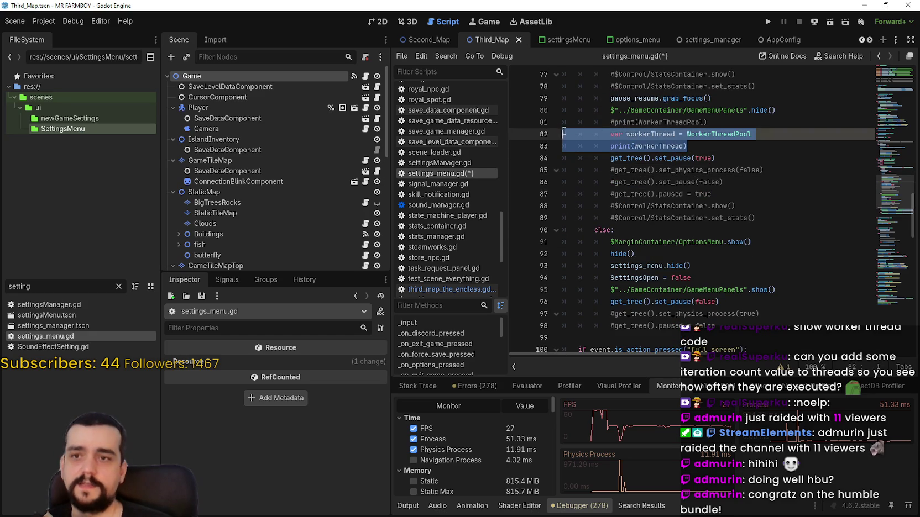
pyautogui.click(715, 149)
pyautogui.click(725, 157)
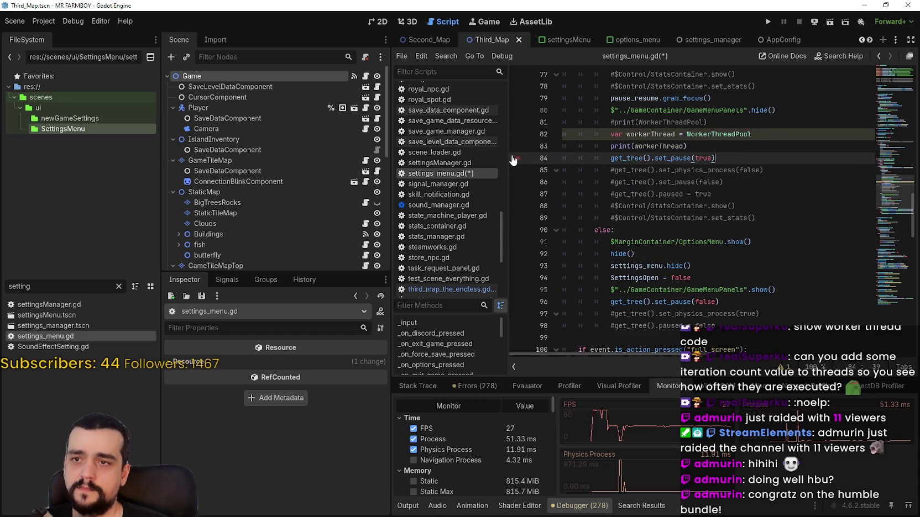
# Step: Paste the workerThread lines below set_pause(false), save, and add a breakpoint on line 98
pyautogui.scroll(-1, 738, 207)
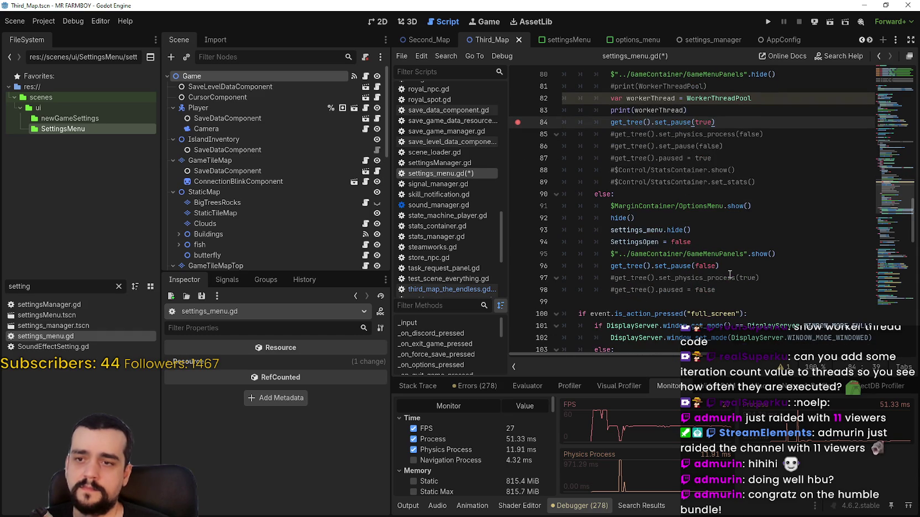
pyautogui.moveTo(727, 110); pyautogui.dragTo(533, 97)
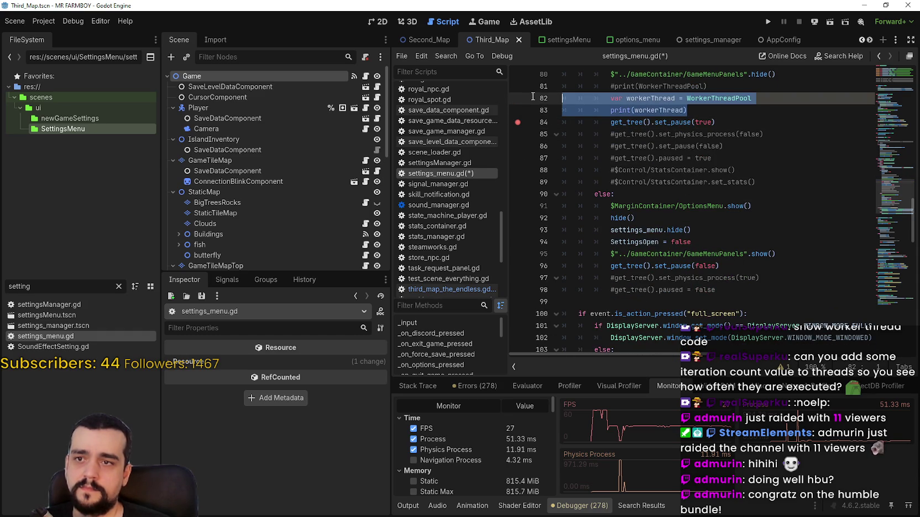
pyautogui.click(785, 254)
pyautogui.press('Return')
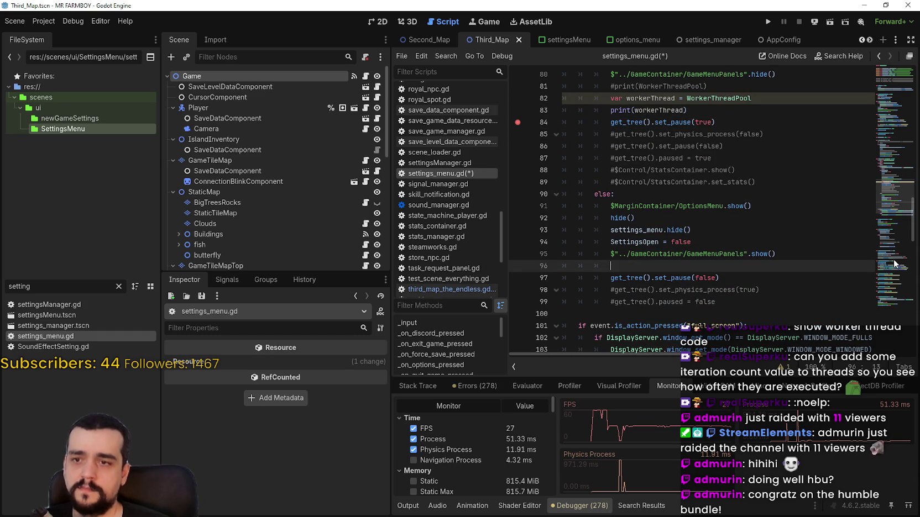
pyautogui.press('BackSpace')
pyautogui.click(796, 265)
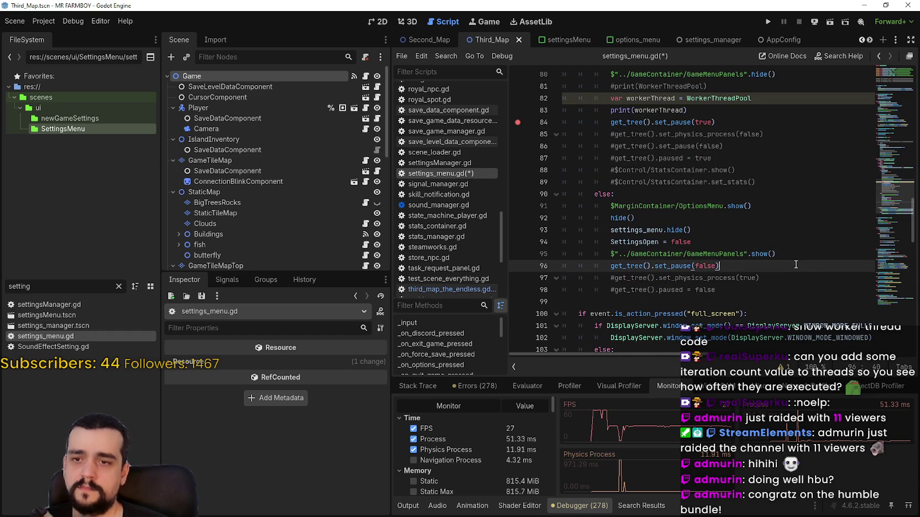
pyautogui.press('Return')
pyautogui.hotkey('ctrl', 'v')
pyautogui.hotkey('ctrl', 's')
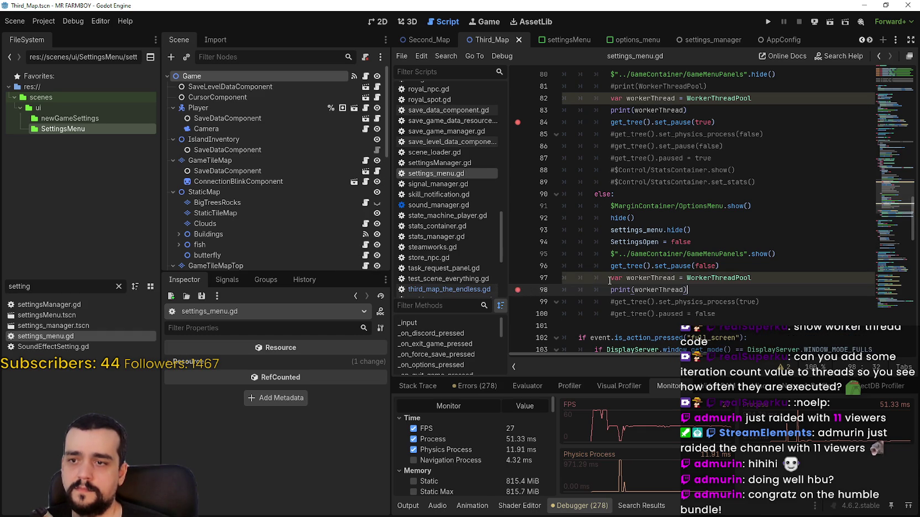
pyautogui.click(517, 289)
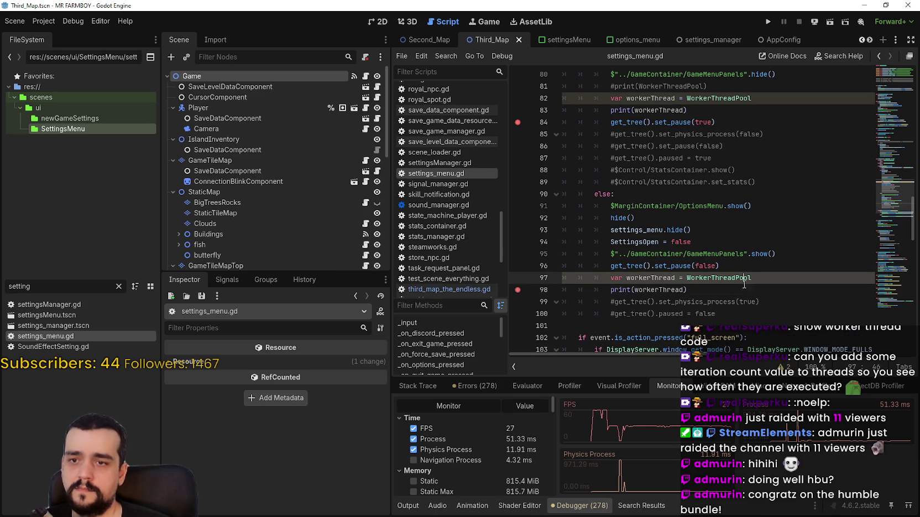
# Step: Run the project and load Save 8 from the Continue list
pyautogui.click(770, 23)
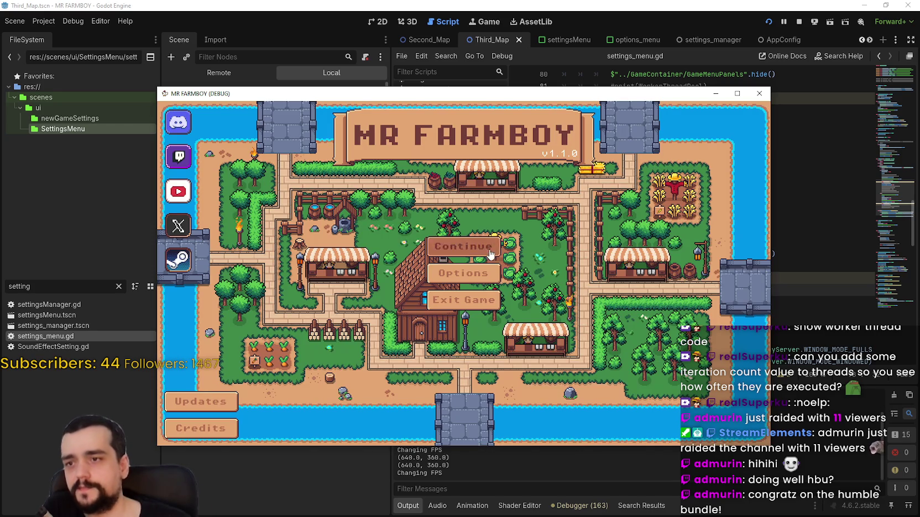
pyautogui.click(490, 255)
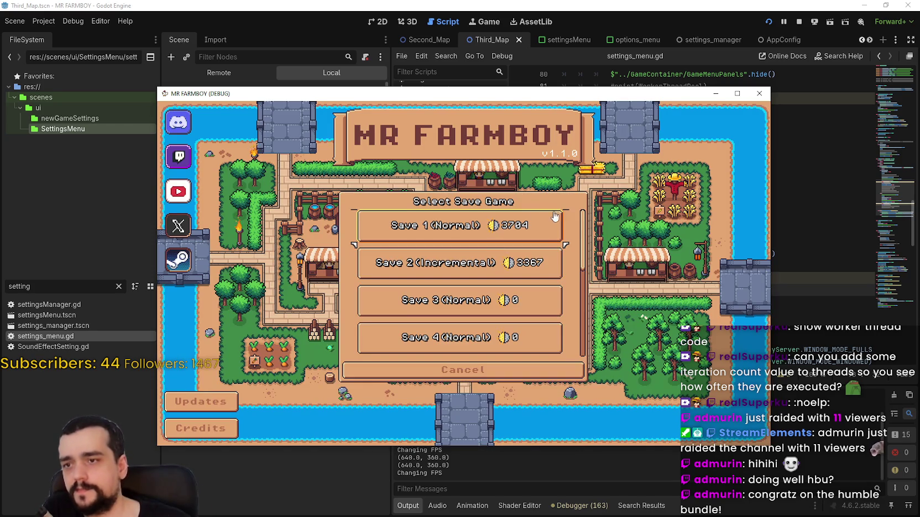
pyautogui.scroll(-3, 507, 276)
pyautogui.click(507, 276)
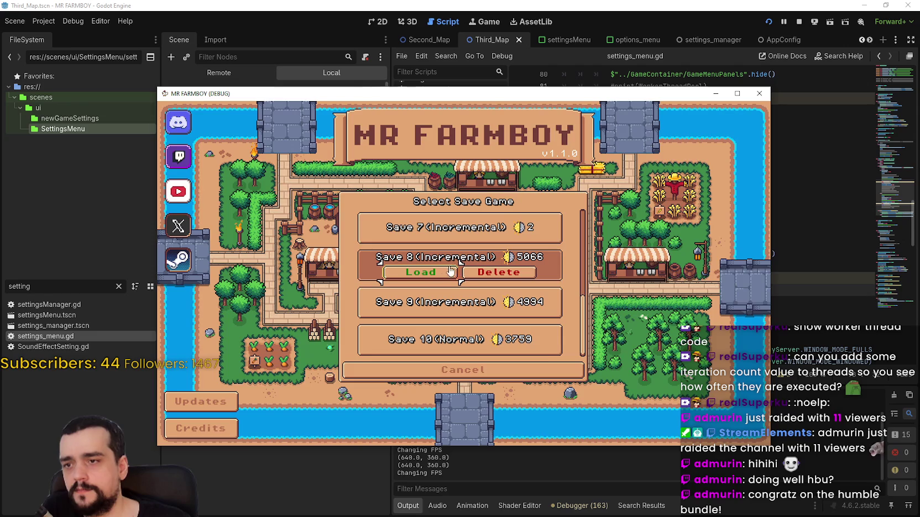
pyautogui.click(437, 270)
# Step: Bring up Task Manager beside the loading game to watch CPU use
pyautogui.hotkey('ctrl', 'shift', 'Escape')
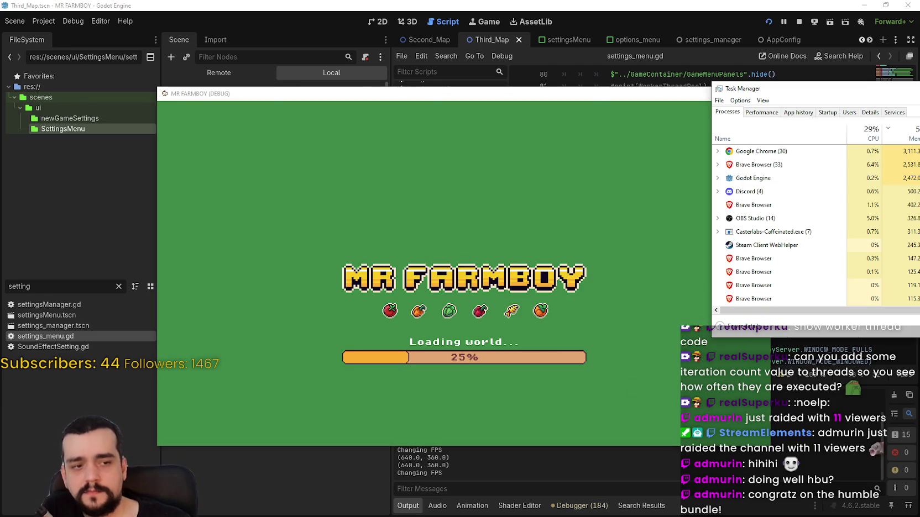
pyautogui.hotkey('alt', 'F4')
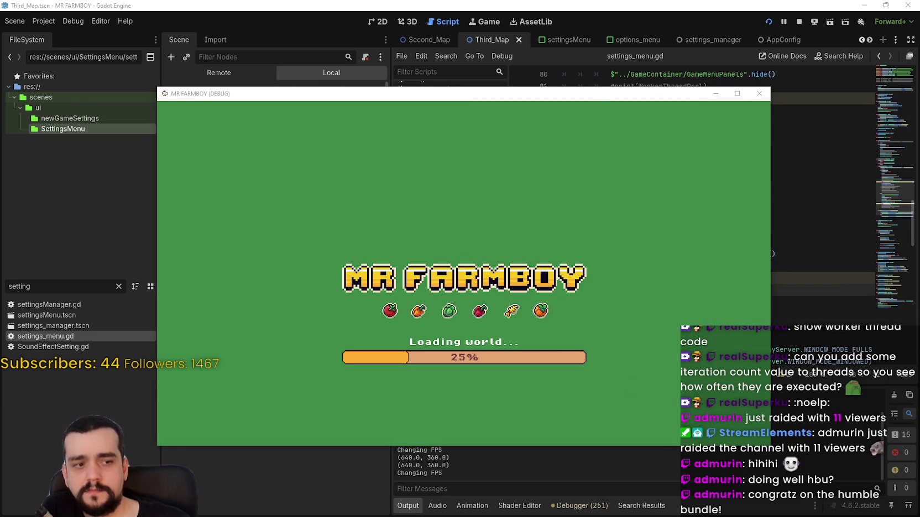
pyautogui.hotkey('ctrl', 'shift', 'Escape')
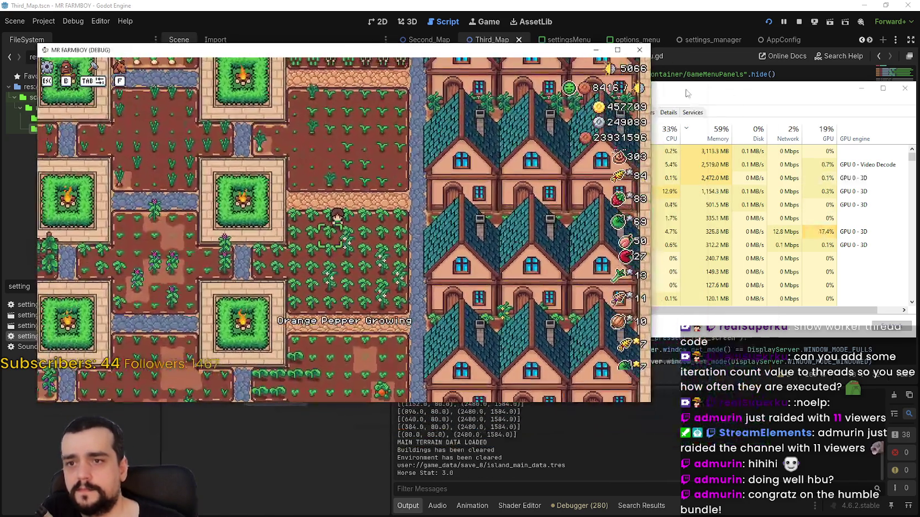
# Step: Move Task Manager beside the game, then pause the game to hit the line 84 breakpoint
pyautogui.moveTo(688, 92); pyautogui.dragTo(844, 84)
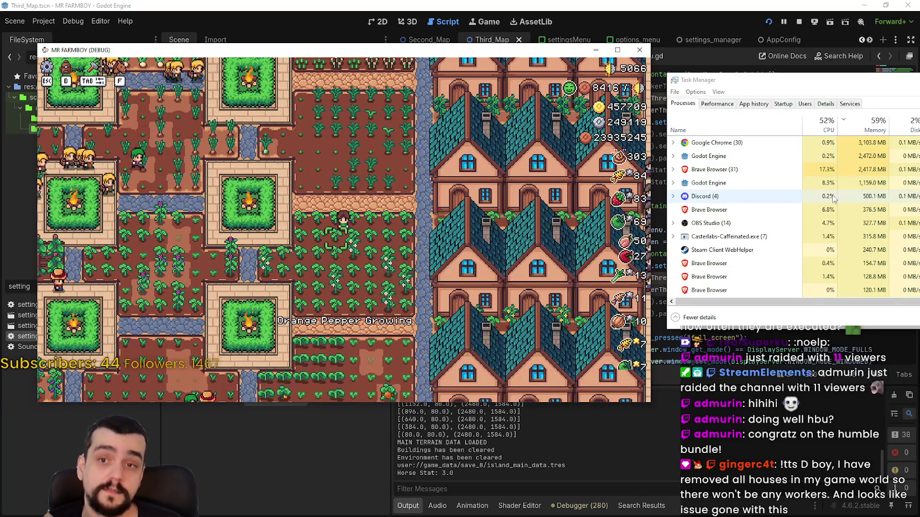
pyautogui.press('Escape')
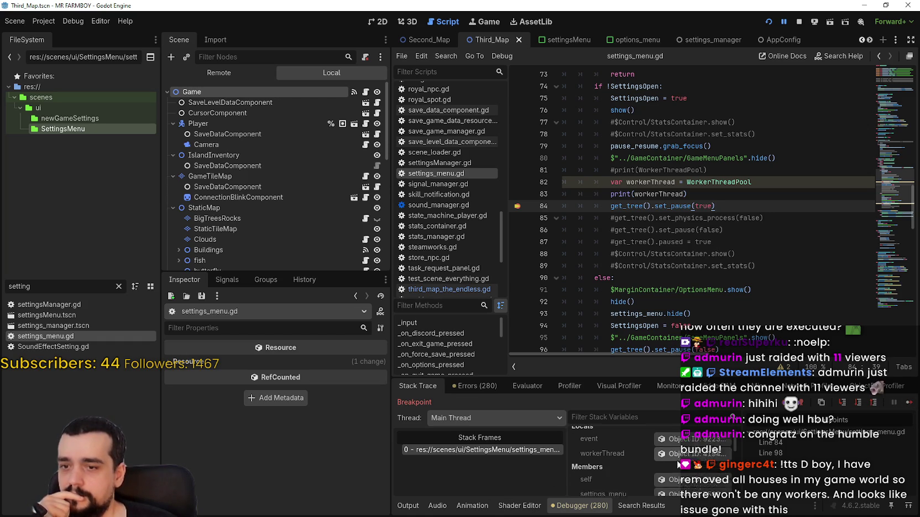
# Step: Inspect the workerThread object, the game's log messages and the set_pause(true) line
pyautogui.scroll(-1, 664, 454)
pyautogui.click(695, 437)
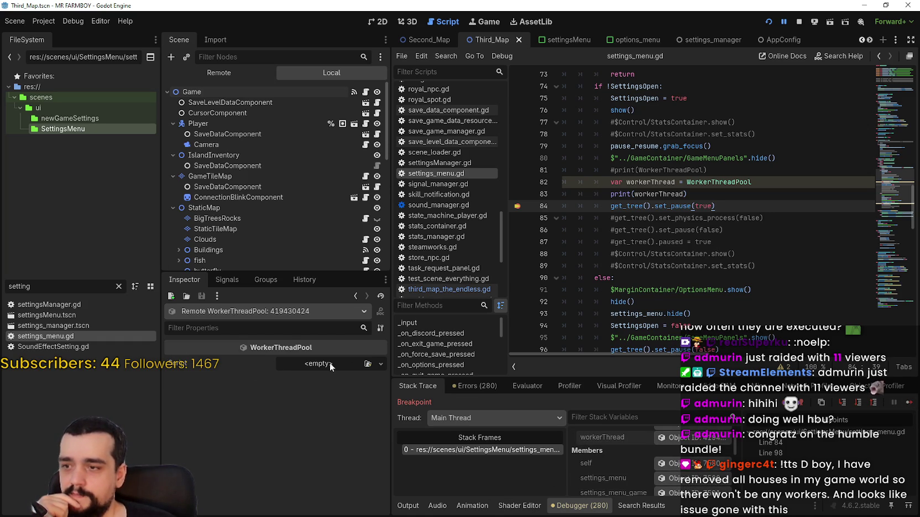
pyautogui.click(407, 506)
pyautogui.click(581, 506)
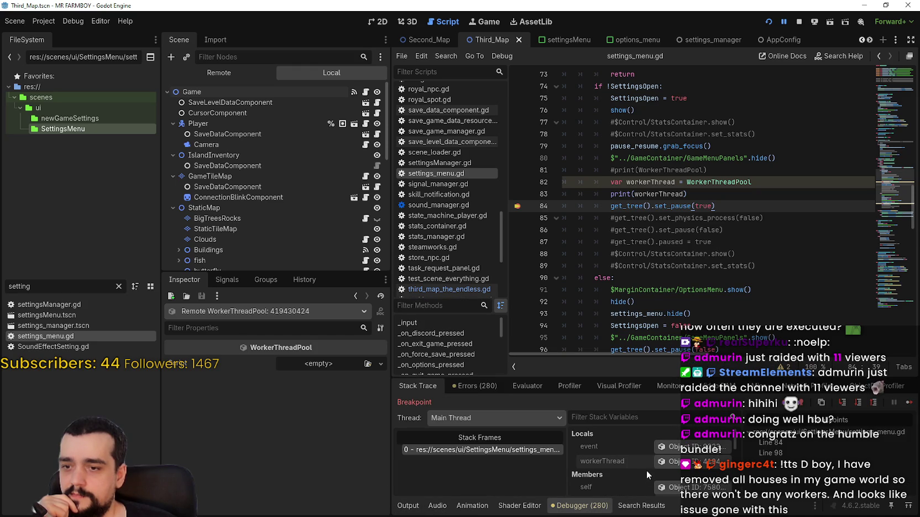
pyautogui.click(776, 193)
pyautogui.click(770, 203)
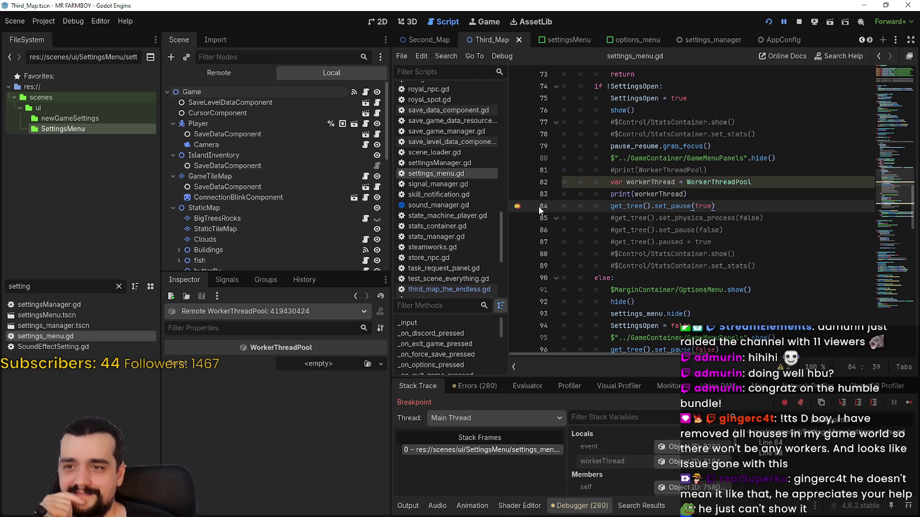
# Step: Remove the line 98 breakpoint, continue execution, and resume the game with Task Manager open
pyautogui.click(793, 442)
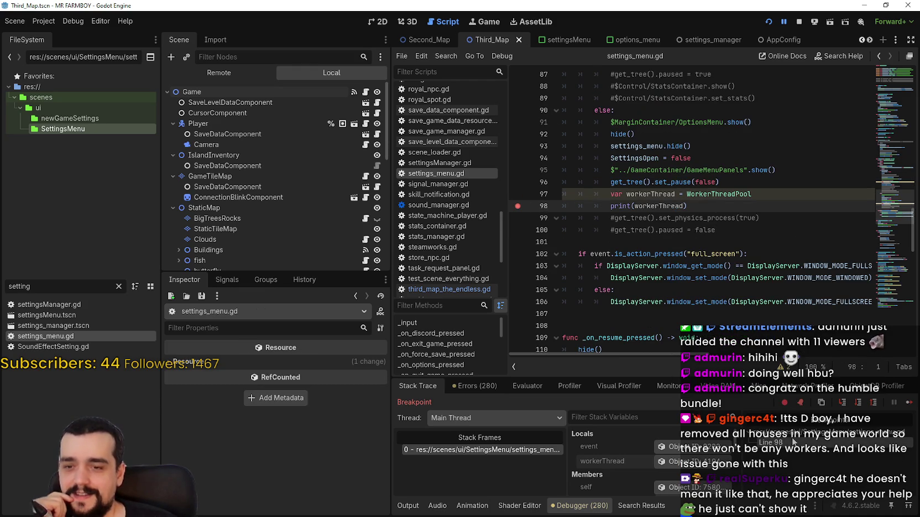
pyautogui.click(518, 206)
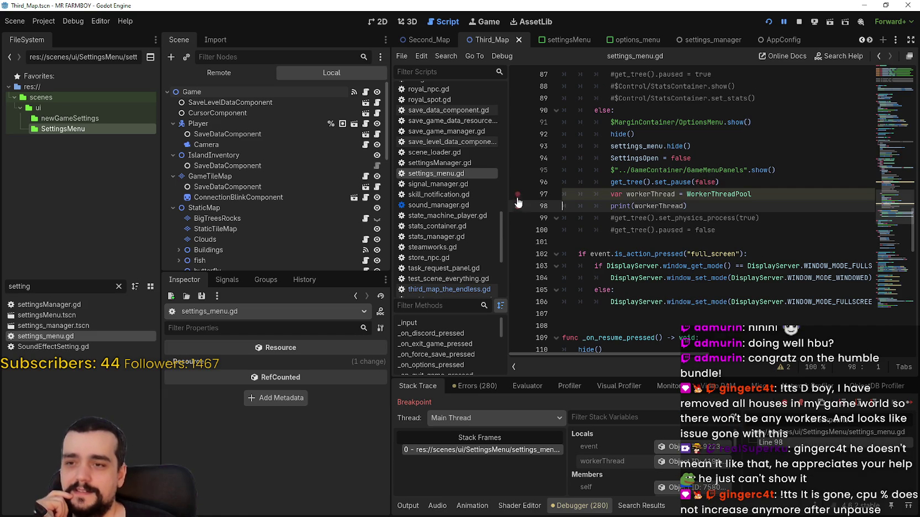
pyautogui.click(910, 409)
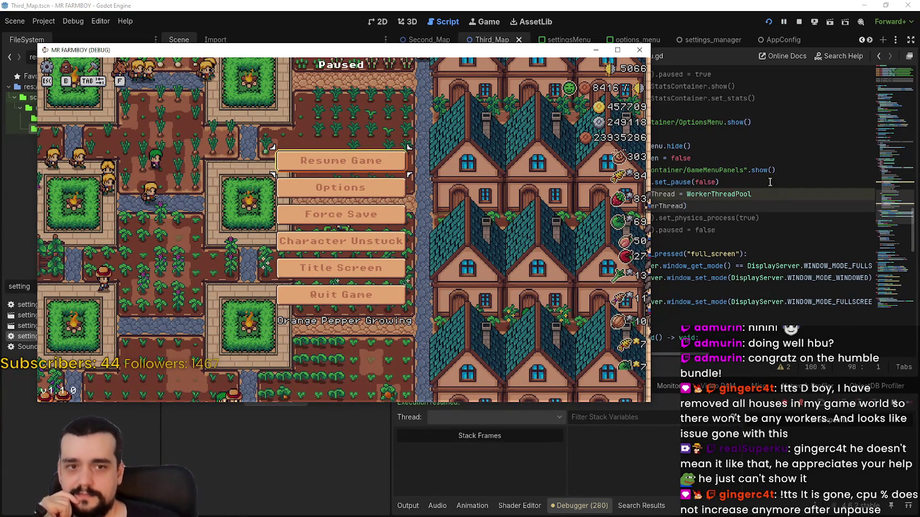
pyautogui.hotkey('ctrl', 'shift', 'Escape')
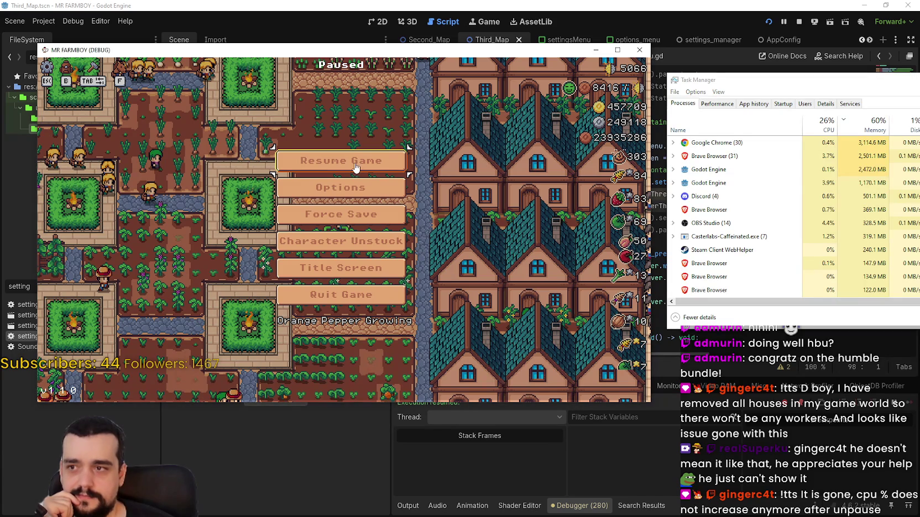
pyautogui.click(354, 161)
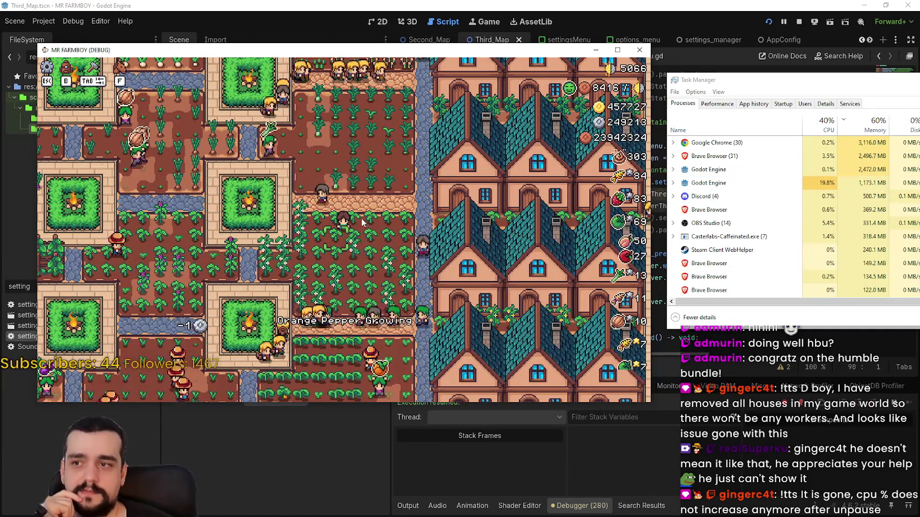
# Step: Pause and resume the game, then move toward the houses and remove the outlined houses around the grass
pyautogui.press('Escape')
pyautogui.click(395, 240)
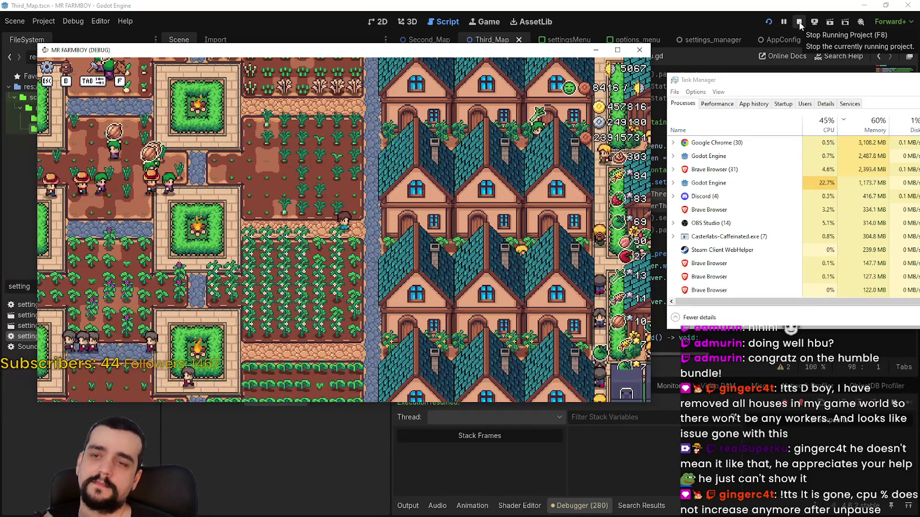
pyautogui.press('d')
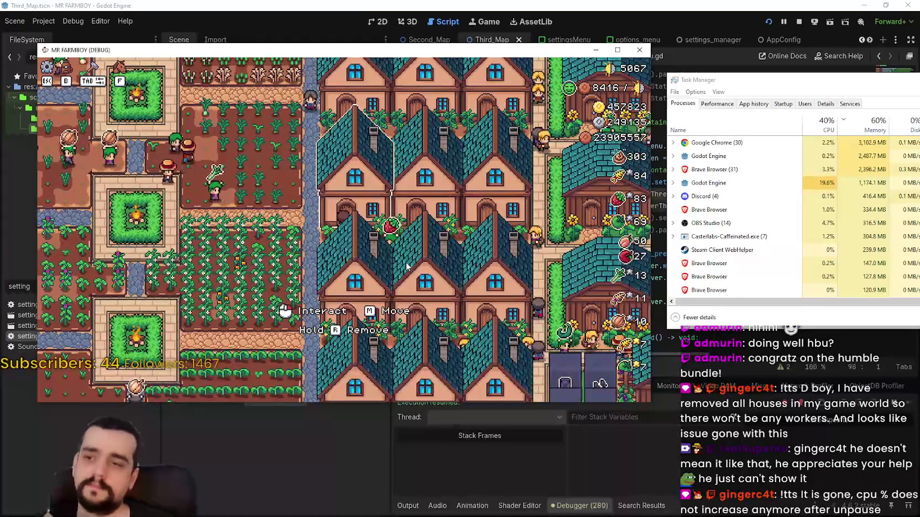
pyautogui.press('r')
pyautogui.press('d')
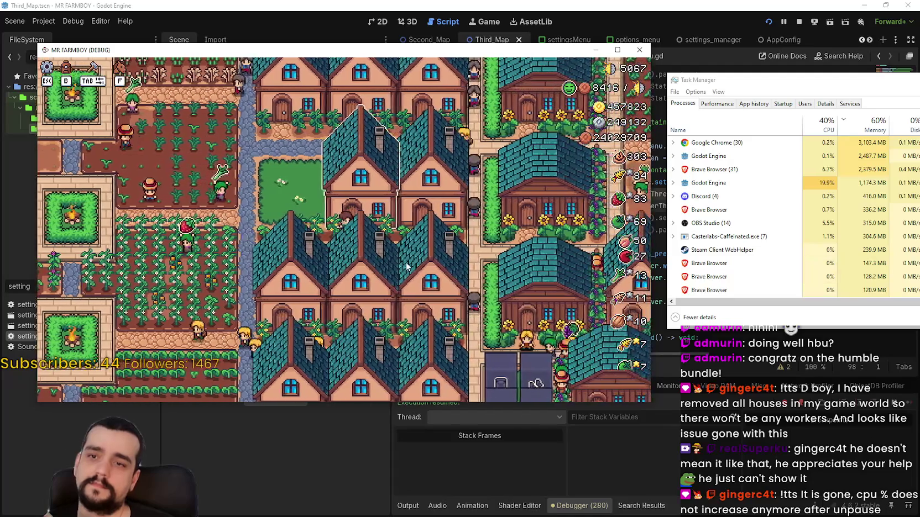
pyautogui.press('r')
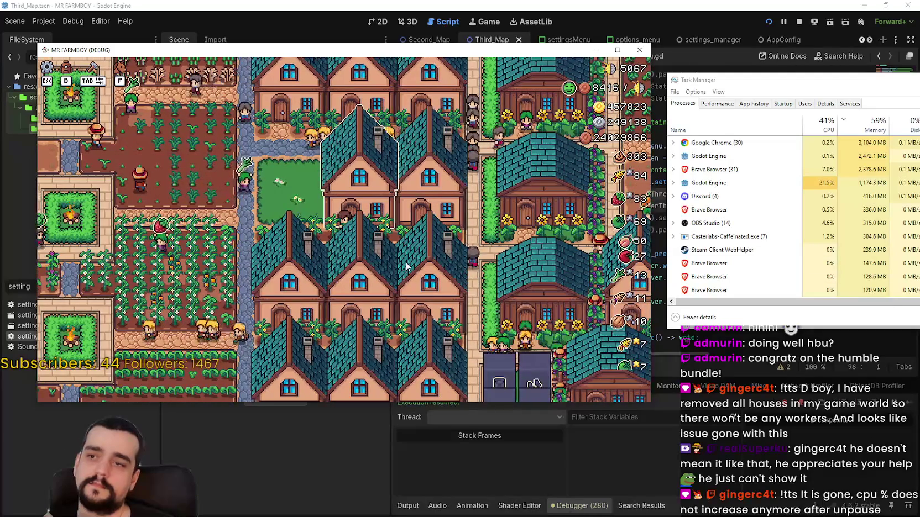
pyautogui.press('d')
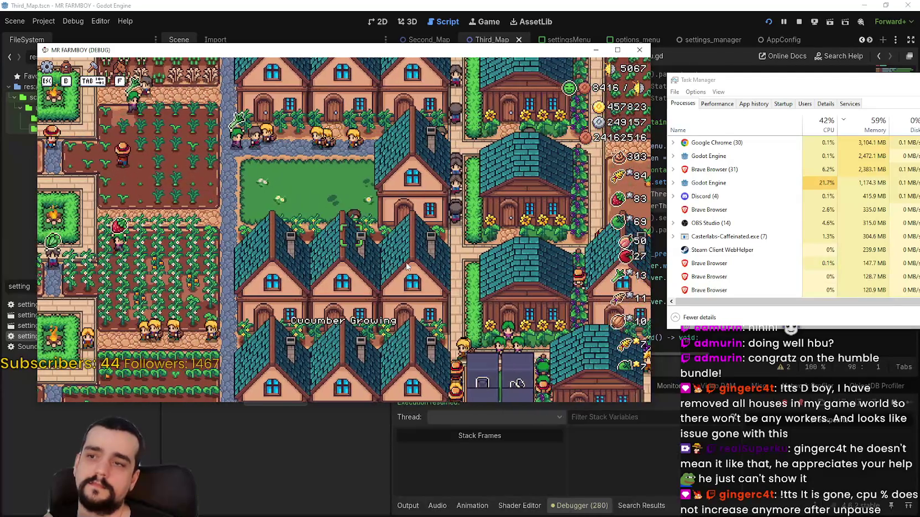
pyautogui.press('d')
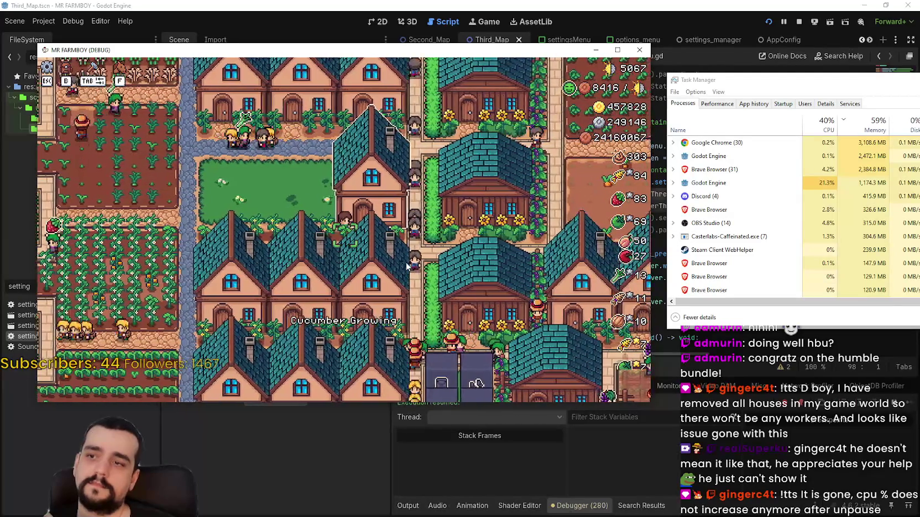
pyautogui.press('r')
pyautogui.press('w')
pyautogui.press('d')
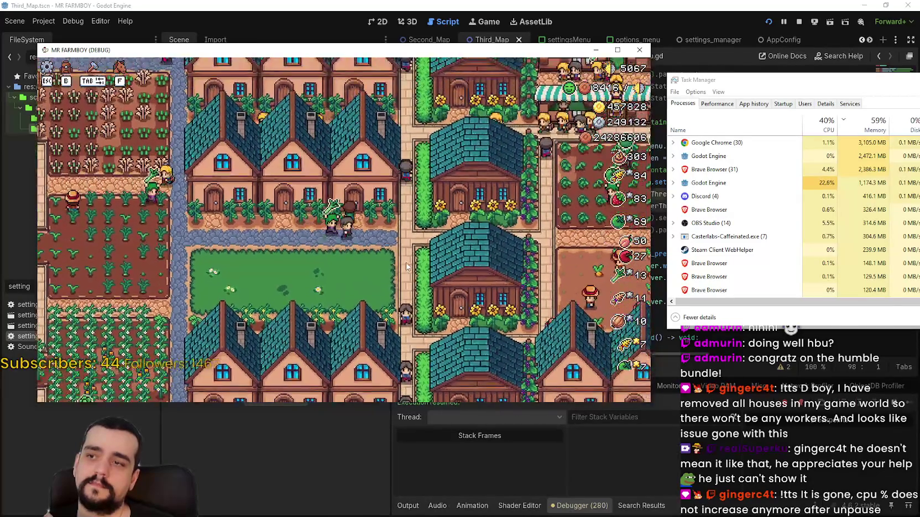
pyautogui.press('r')
pyautogui.press('a')
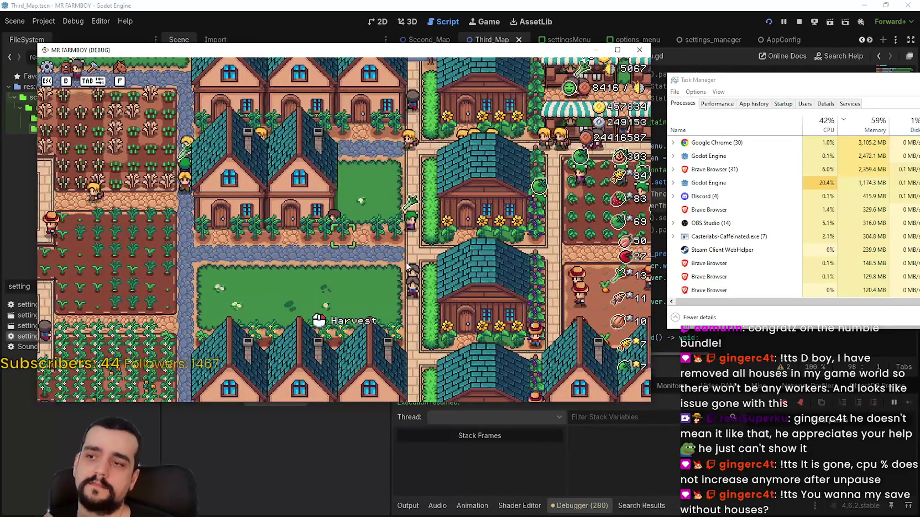
pyautogui.press('r')
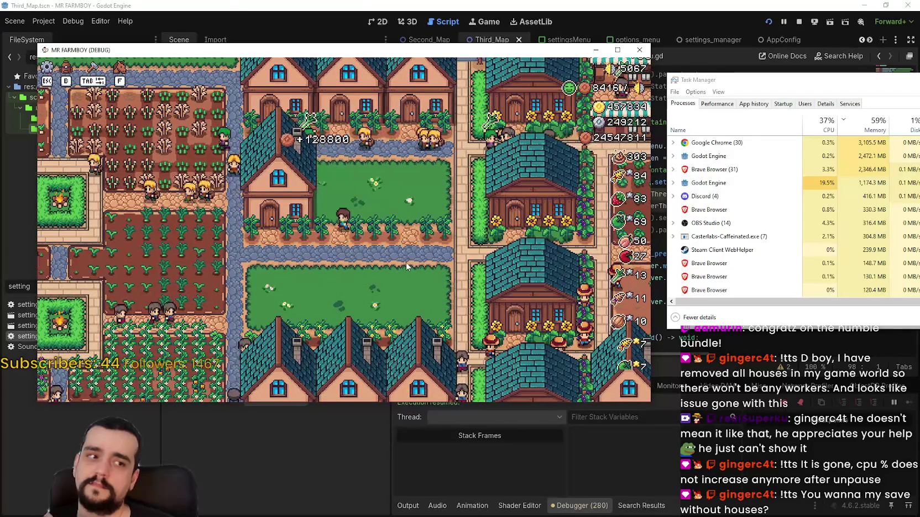
pyautogui.press('a')
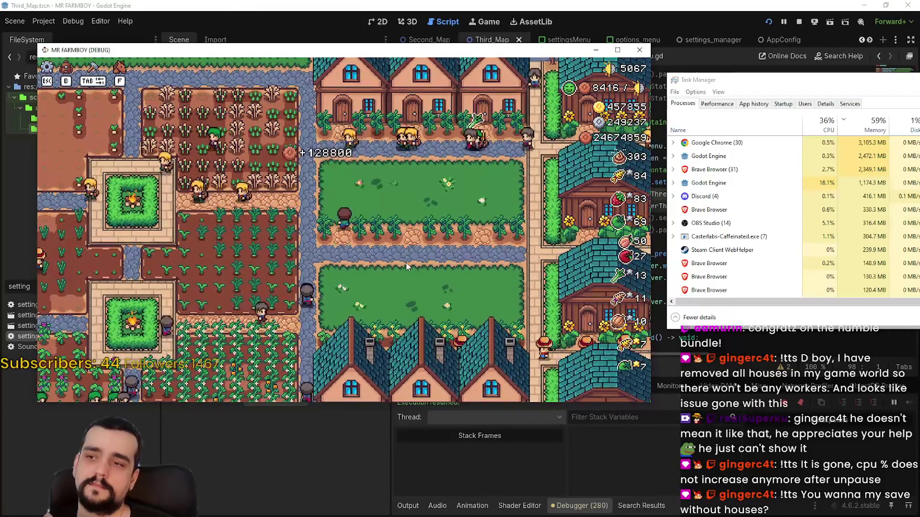
pyautogui.press('r')
pyautogui.press('w')
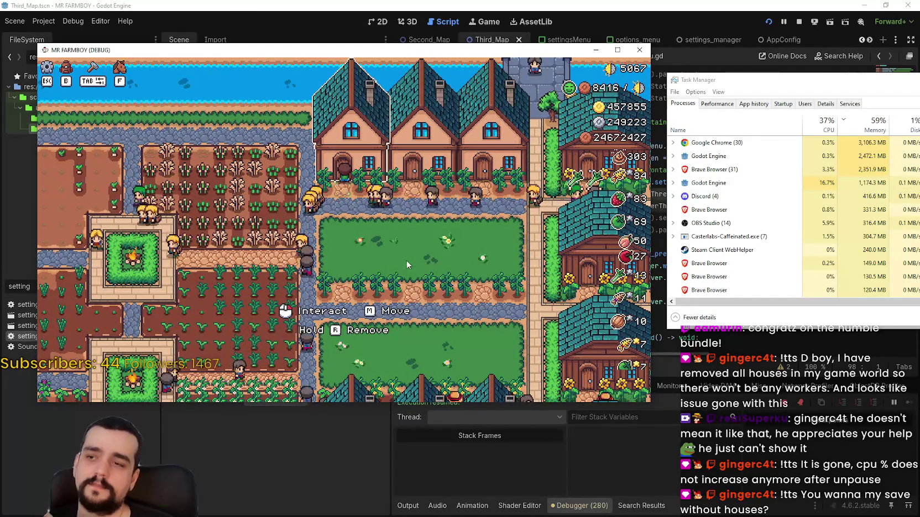
pyautogui.press('r')
pyautogui.press('d')
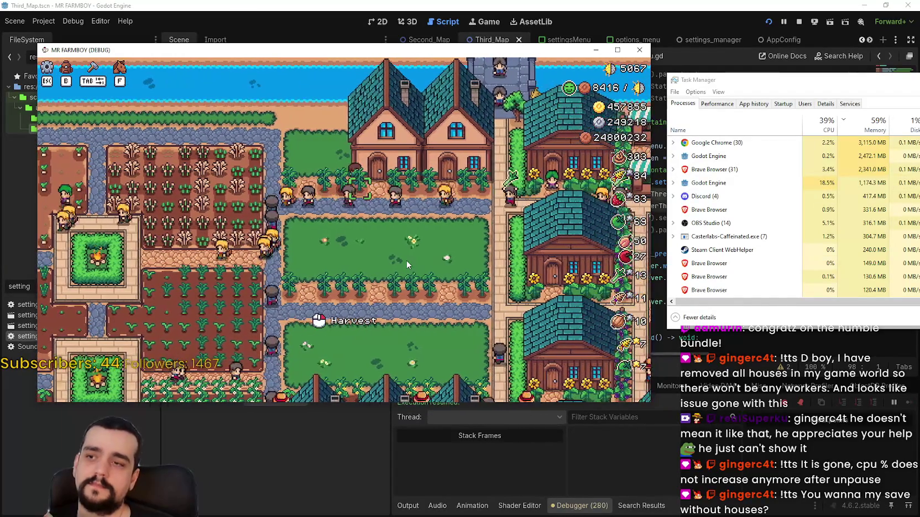
pyautogui.press('r')
pyautogui.press('d')
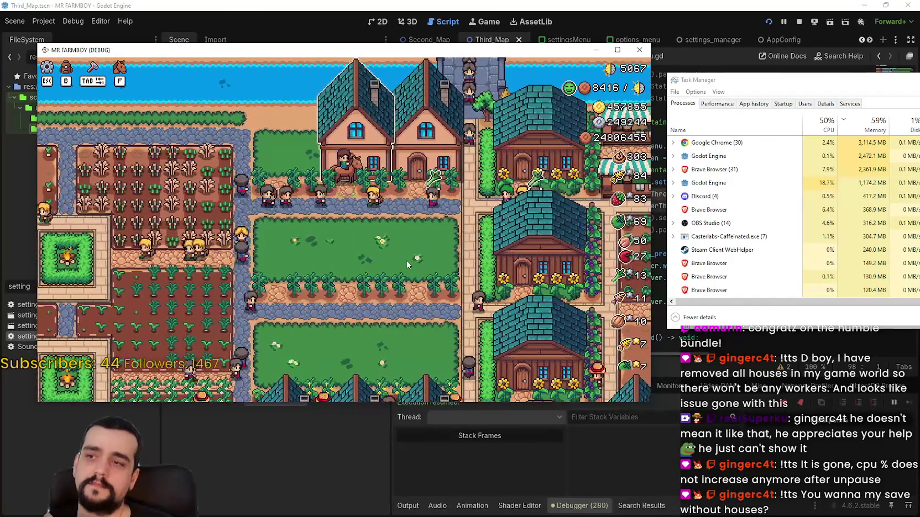
# Step: Ride the horse back and forth along the fields and left to the village
pyautogui.press('d')
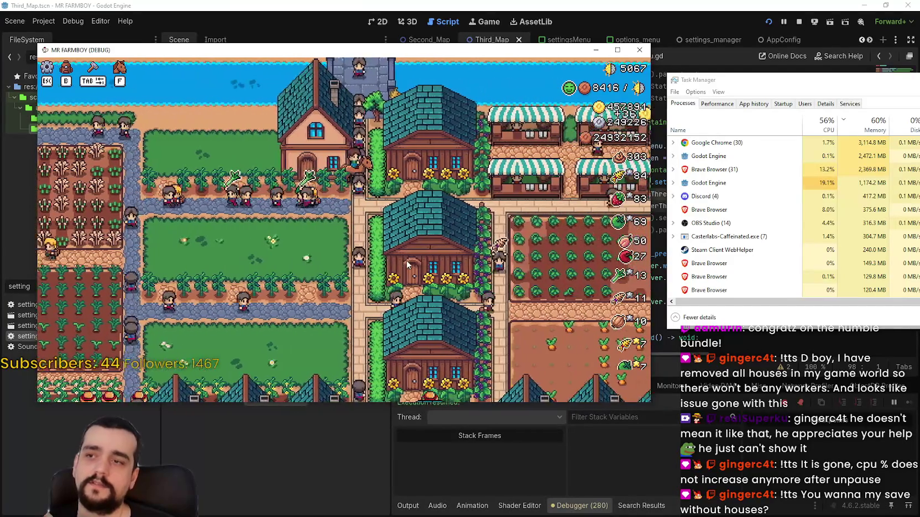
pyautogui.press('s')
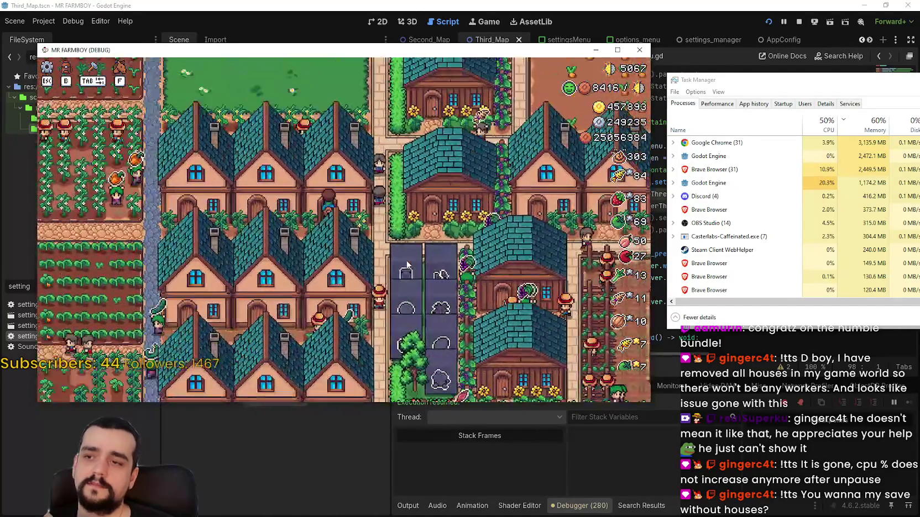
pyautogui.press('a')
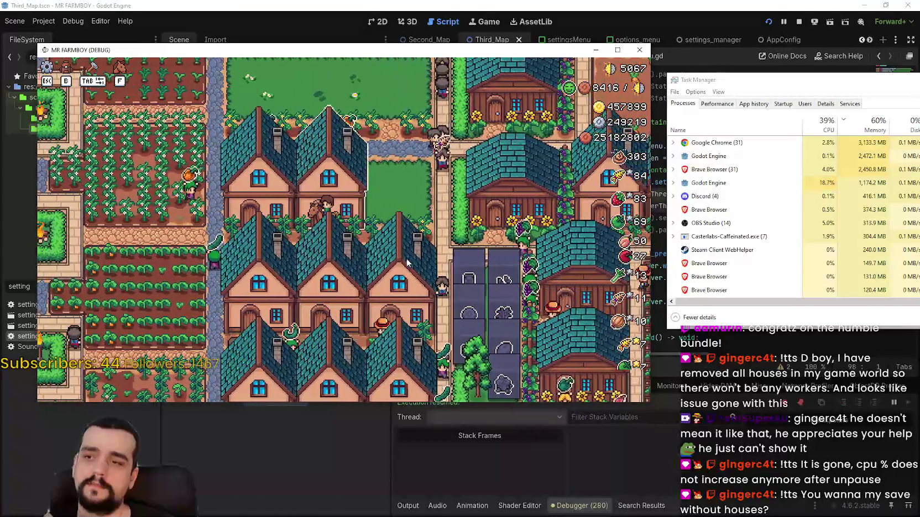
pyautogui.press('a')
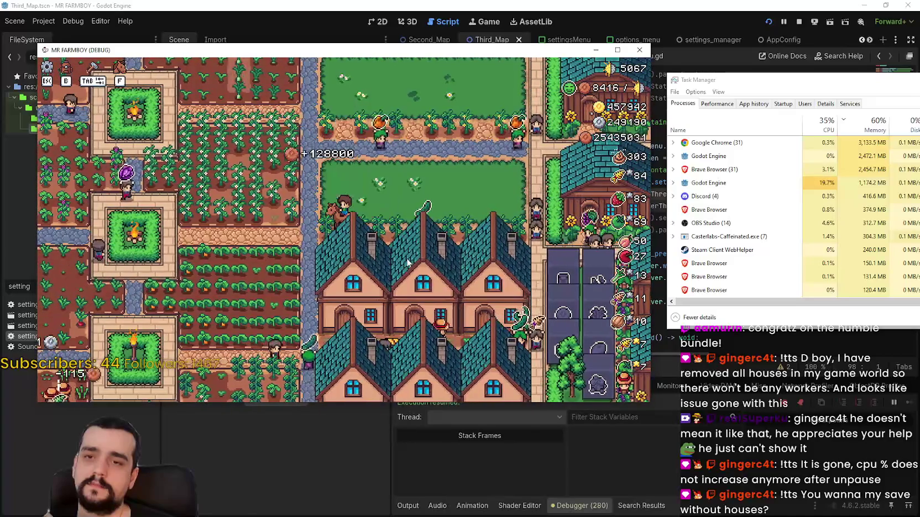
pyautogui.press('d')
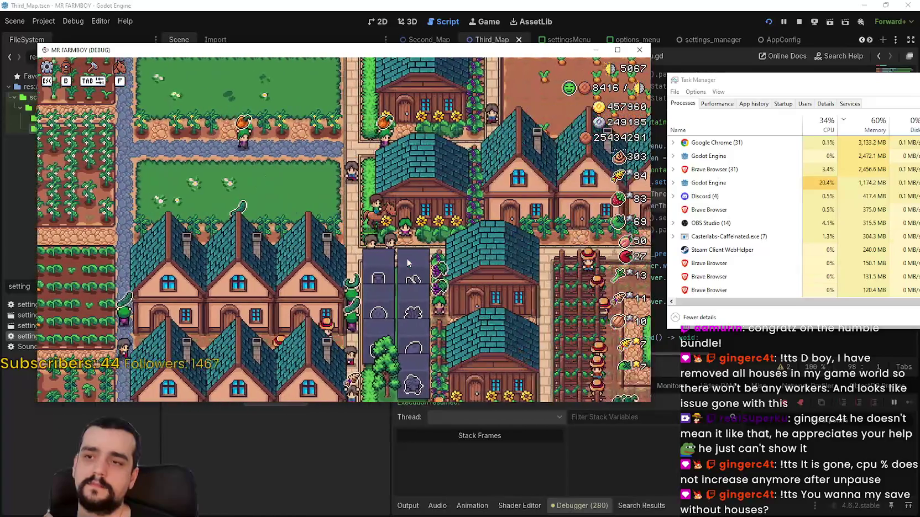
pyautogui.press('d')
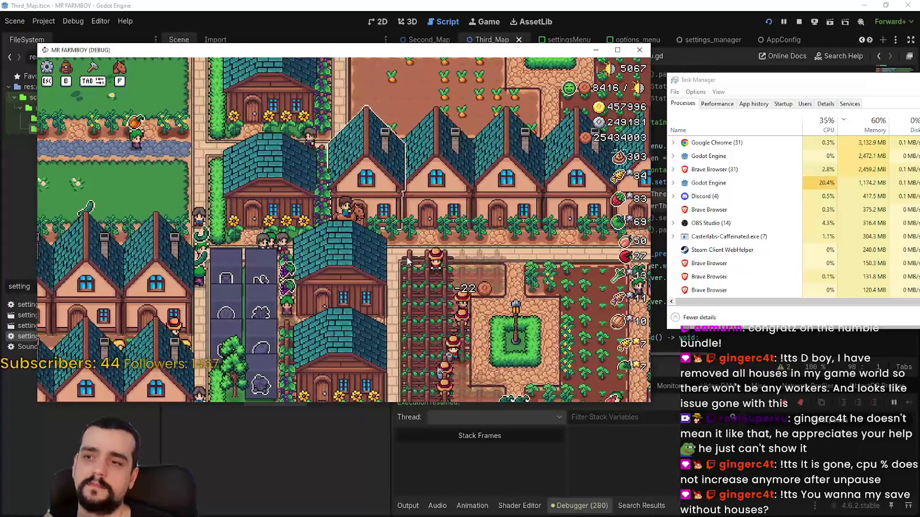
pyautogui.press('d')
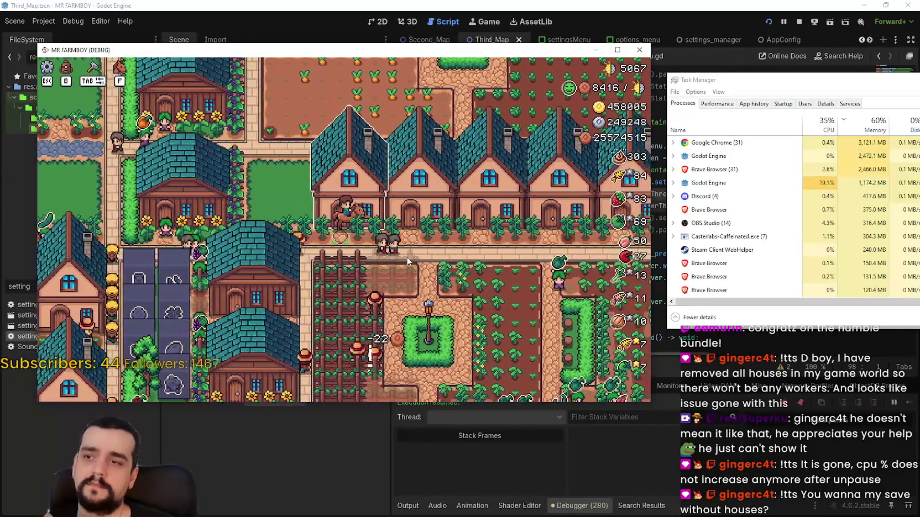
pyautogui.press('d')
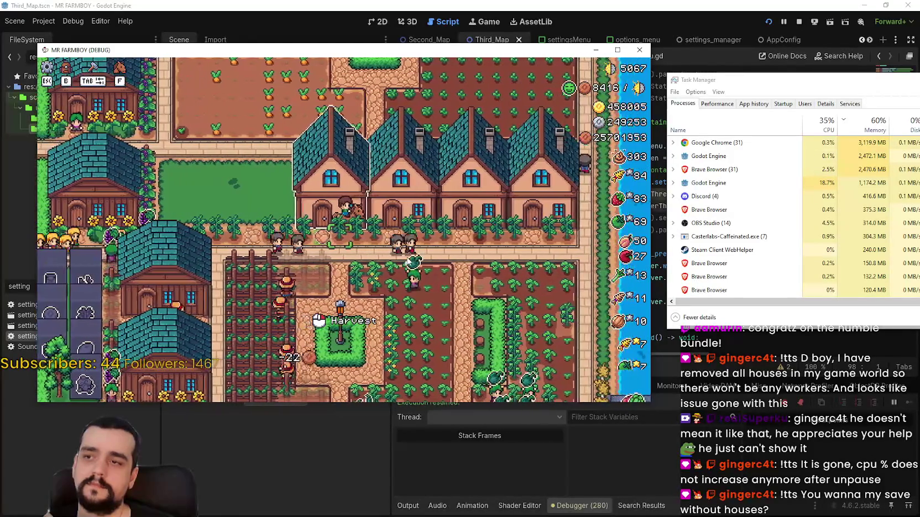
pyautogui.press('a')
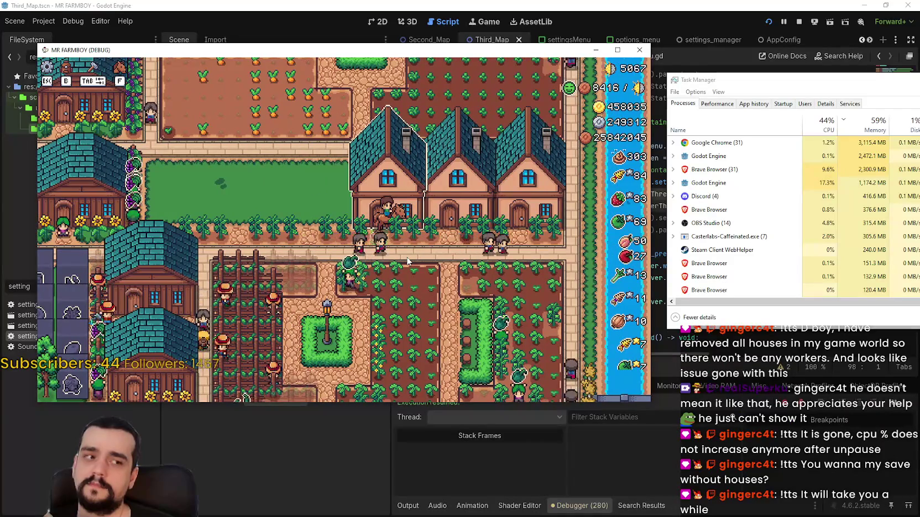
pyautogui.press('d')
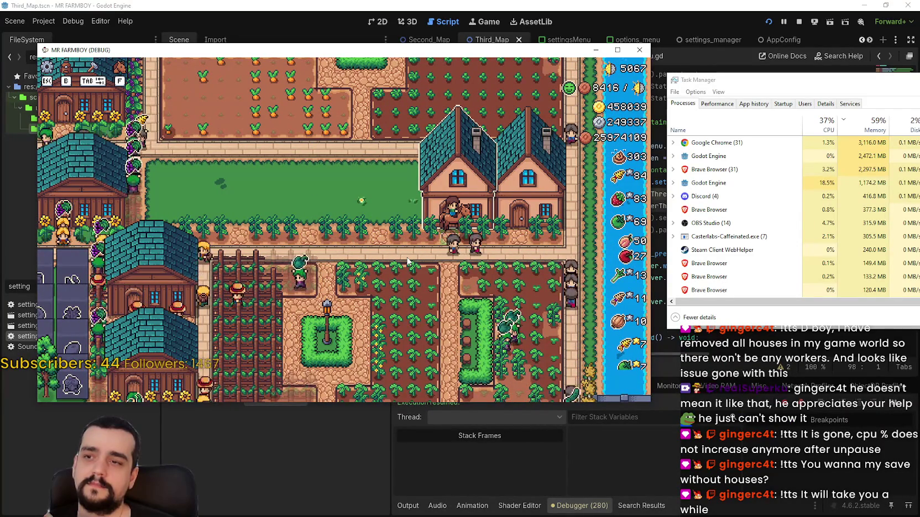
pyautogui.press('d')
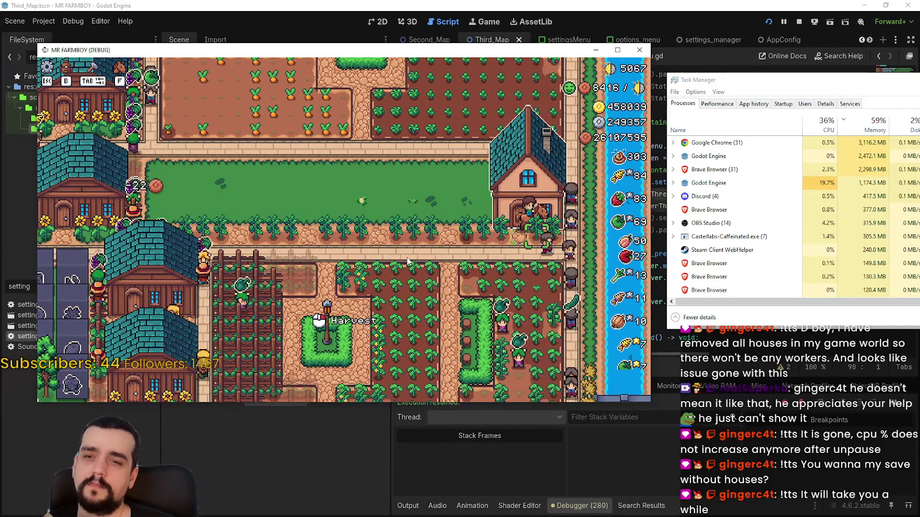
pyautogui.press('a')
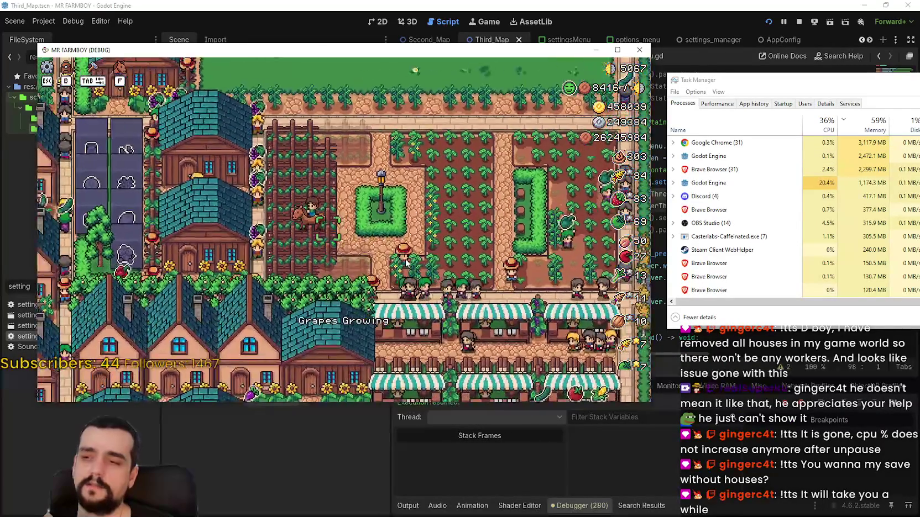
pyautogui.press('a')
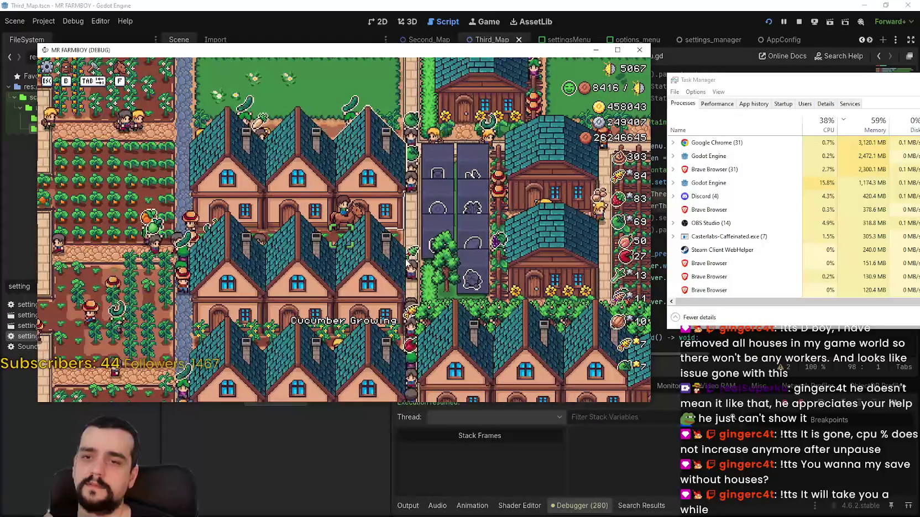
pyautogui.press('a')
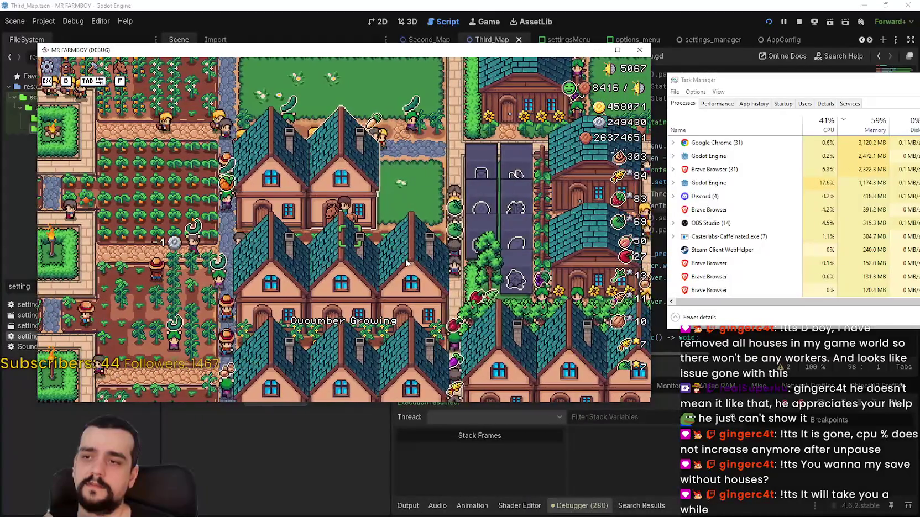
pyautogui.press('a')
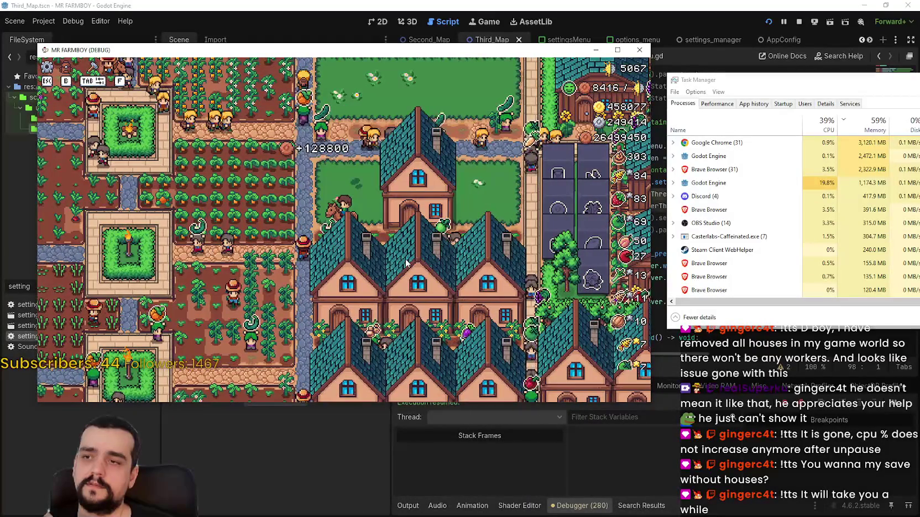
# Step: Ride the player around the crops, past the cucumbers, and among the houses
pyautogui.press('d')
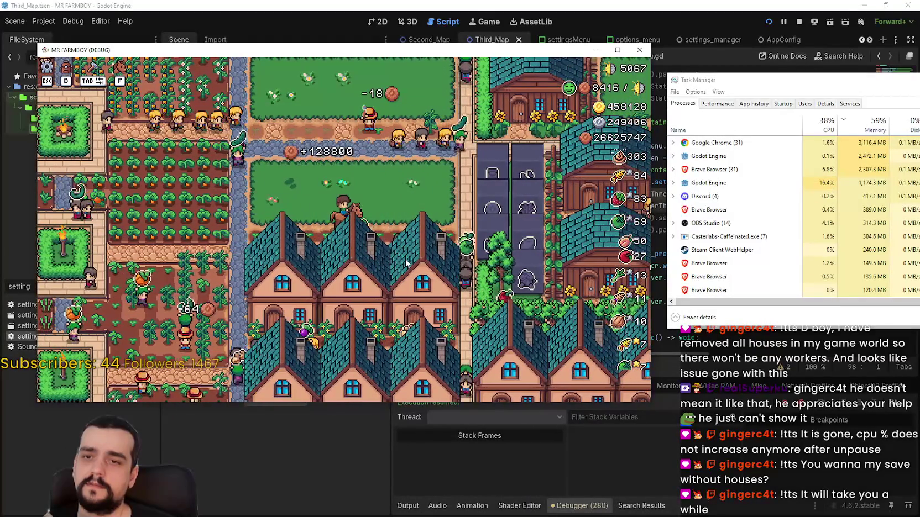
pyautogui.press('s')
pyautogui.press('d')
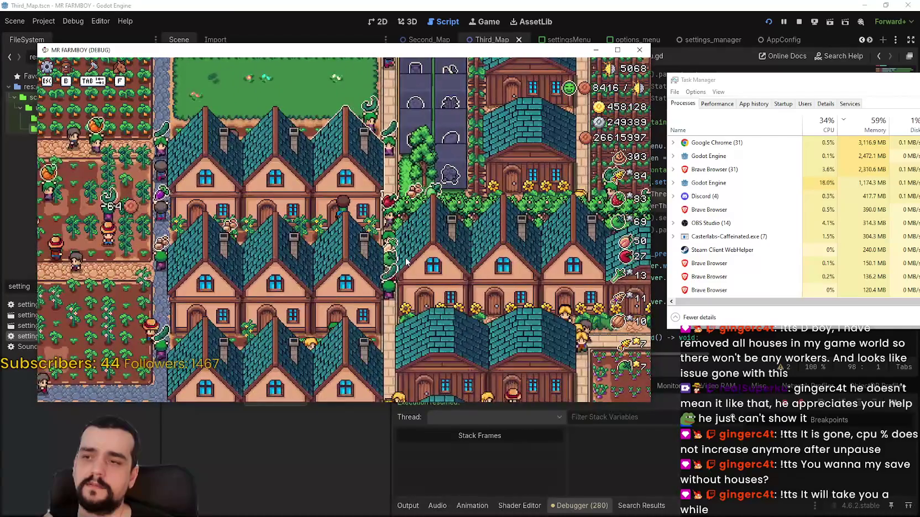
pyautogui.press('a')
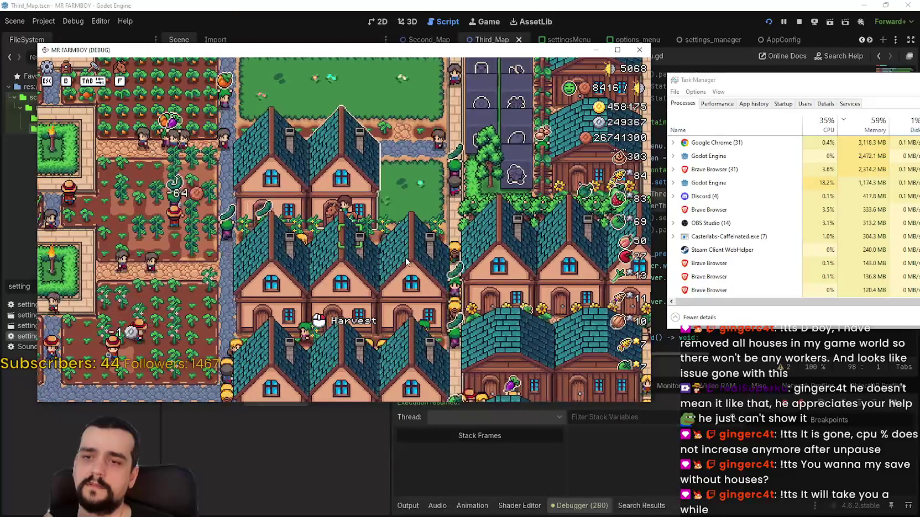
pyautogui.press('a')
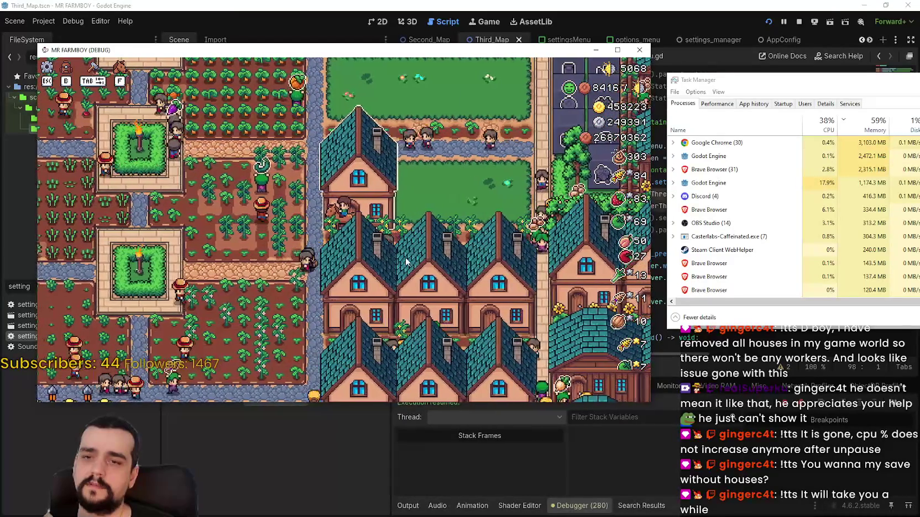
pyautogui.press('s')
pyautogui.press('a')
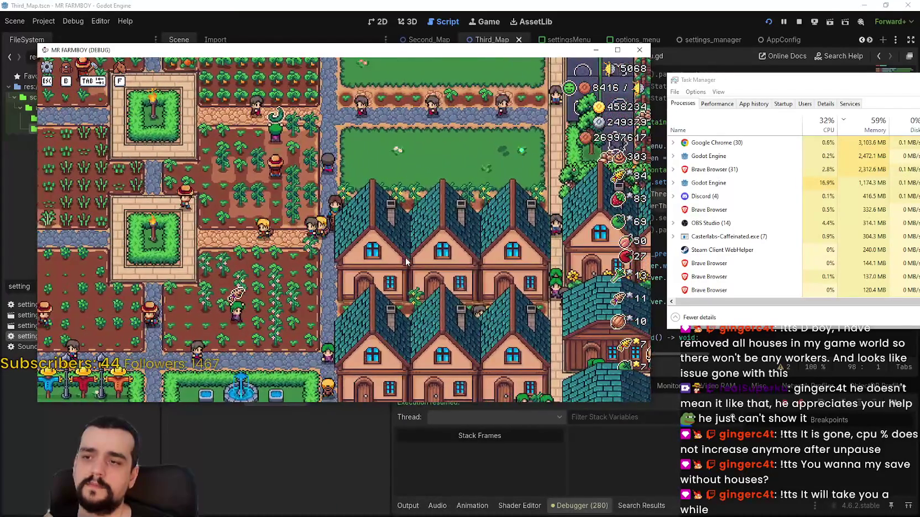
pyautogui.press('s')
pyautogui.press('d')
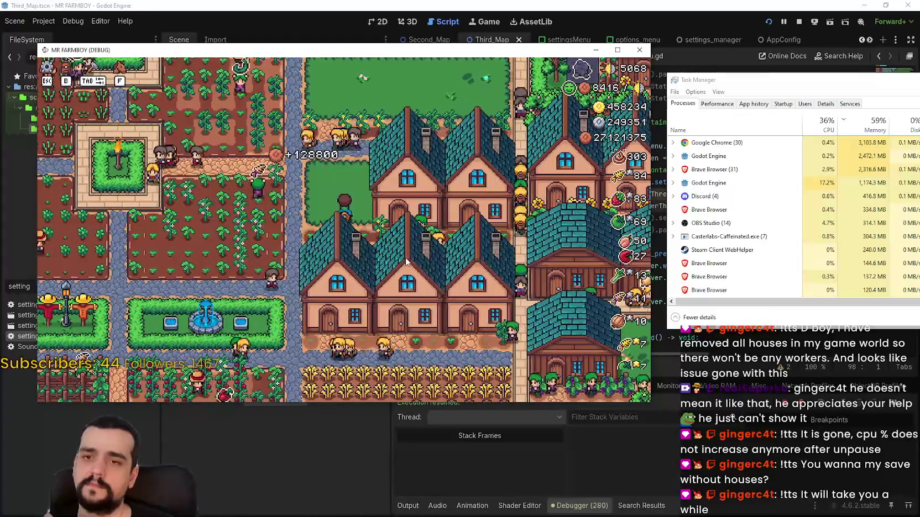
pyautogui.press('d')
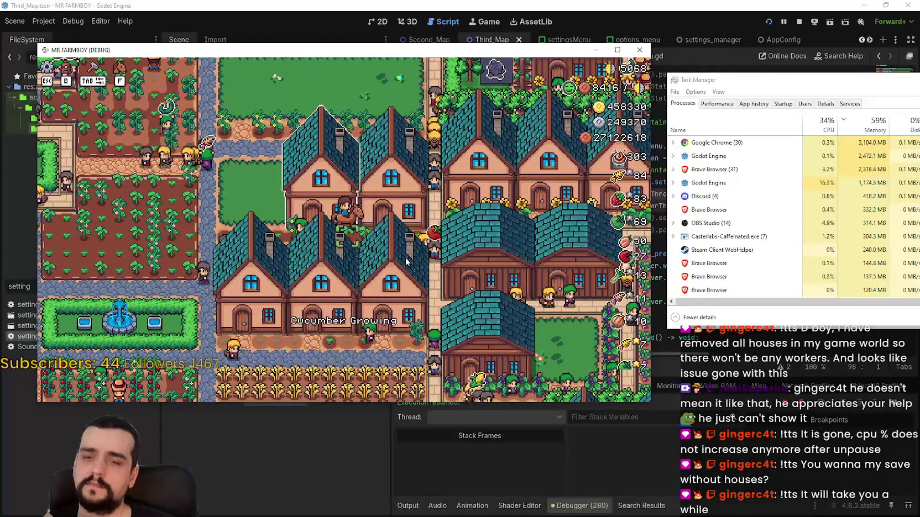
pyautogui.press('d')
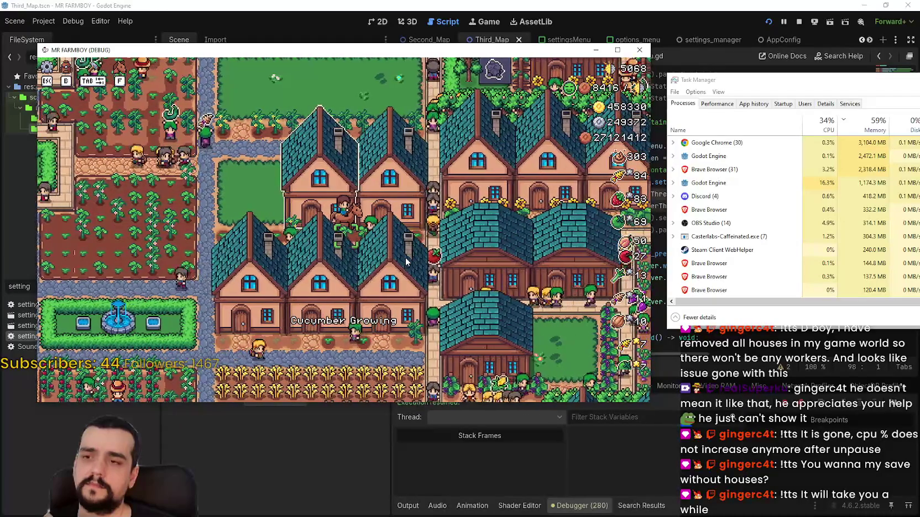
pyautogui.press('d')
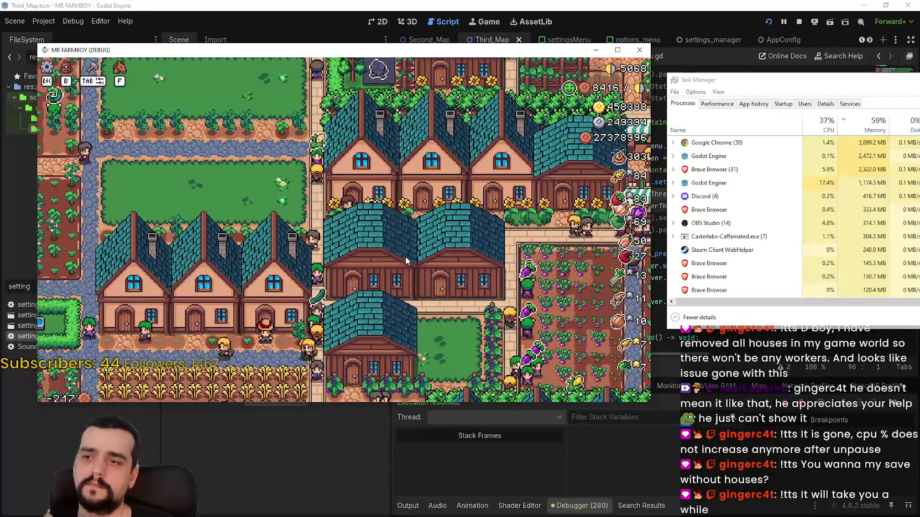
pyautogui.press('d')
pyautogui.press('w')
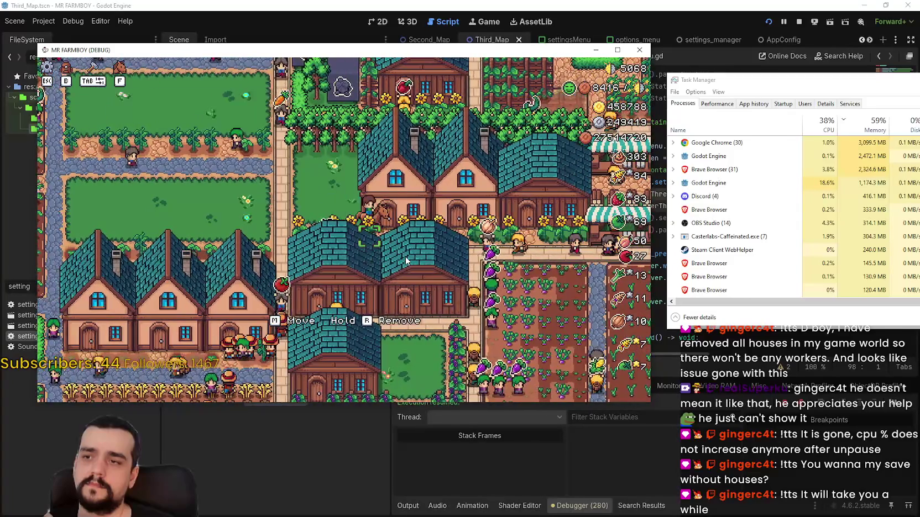
pyautogui.press('d')
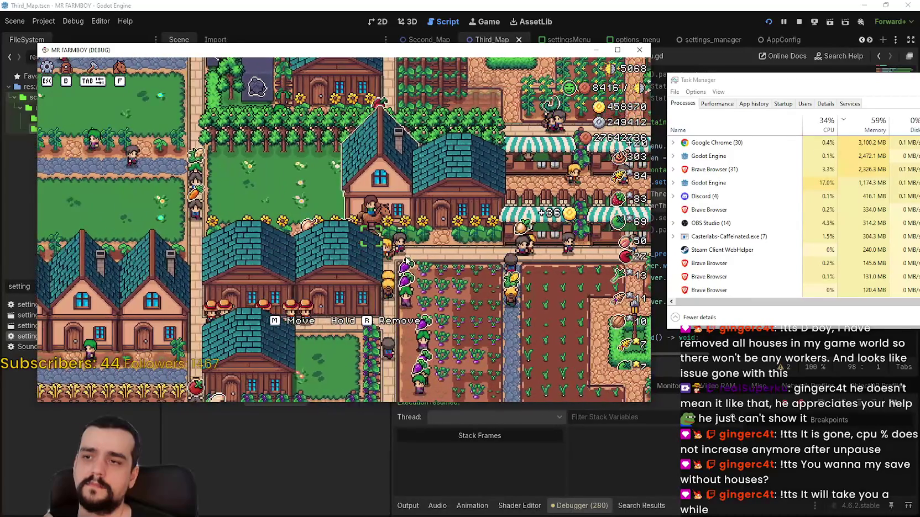
# Step: Ride left, zoom the game view out, and stop the debug run from the editor toolbar
pyautogui.press('a')
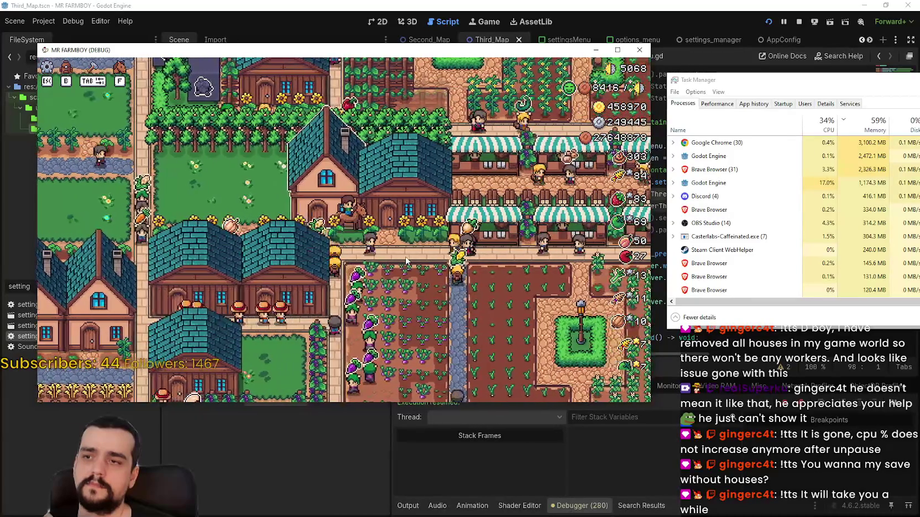
pyautogui.scroll(-5, 407, 257)
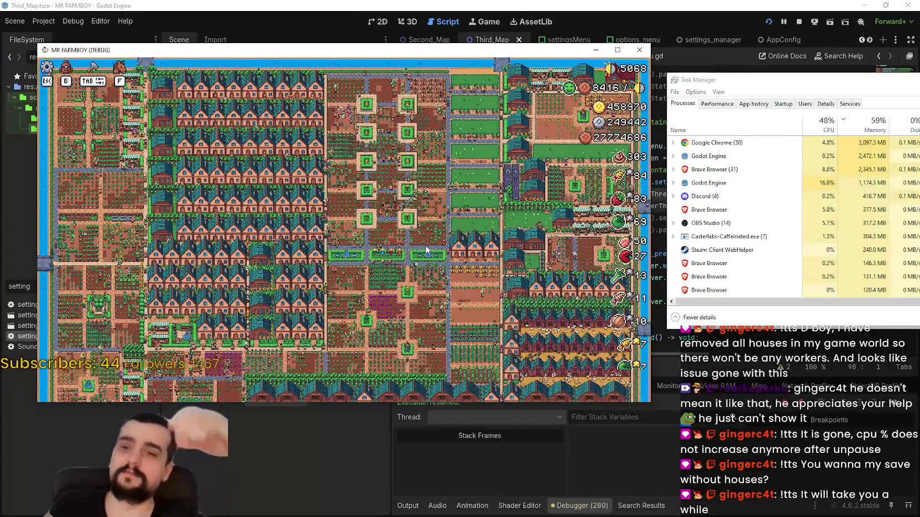
pyautogui.click(800, 22)
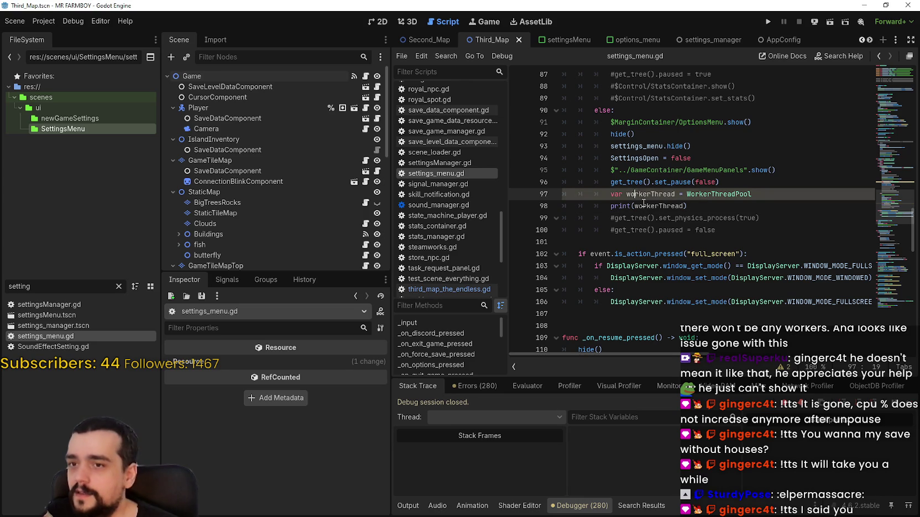
pyautogui.click(678, 233)
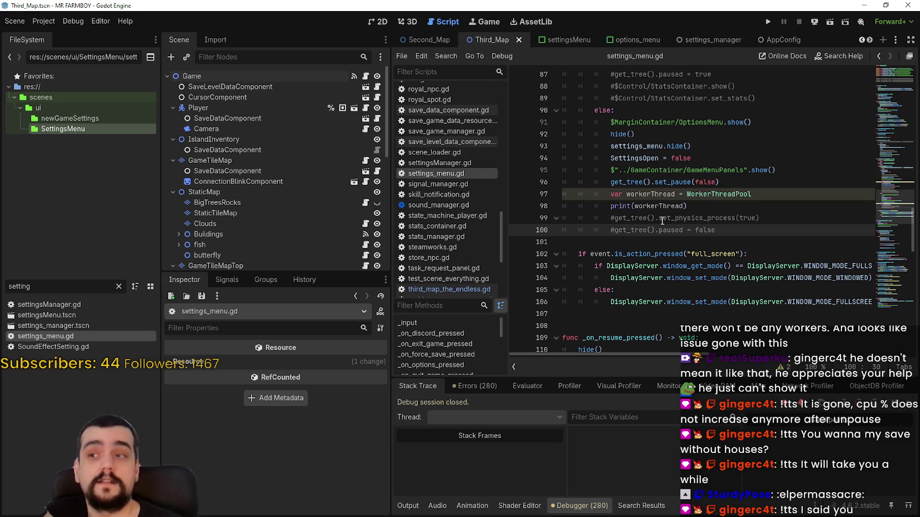
pyautogui.click(657, 240)
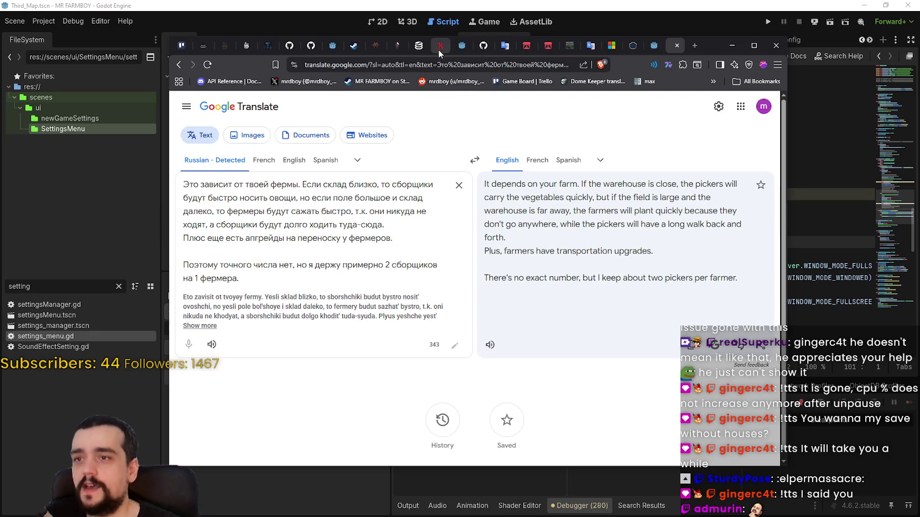
pyautogui.click(439, 49)
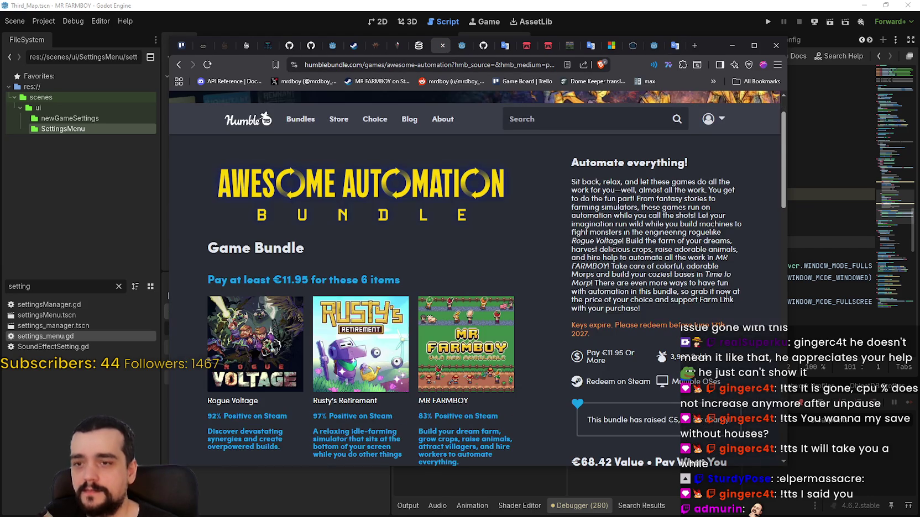
pyautogui.scroll(-2, 690, 263)
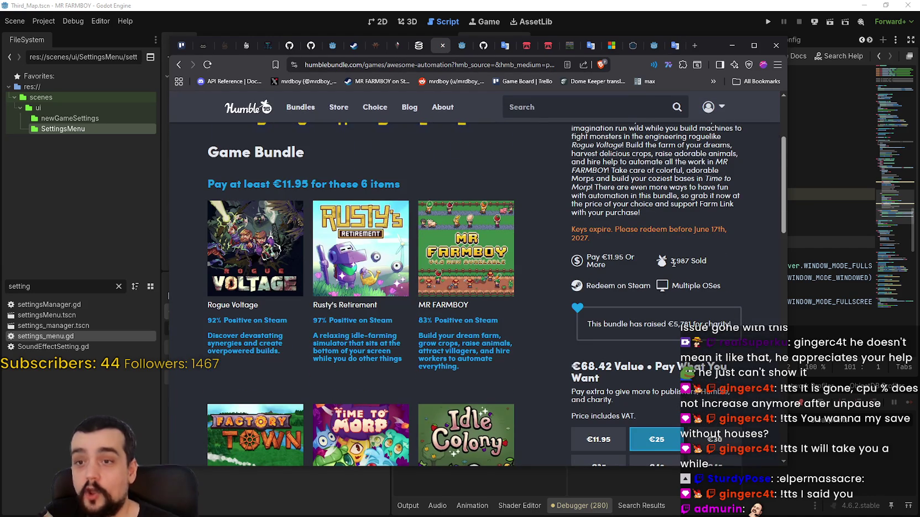
pyautogui.scroll(5, 675, 261)
pyautogui.scroll(-2, 555, 283)
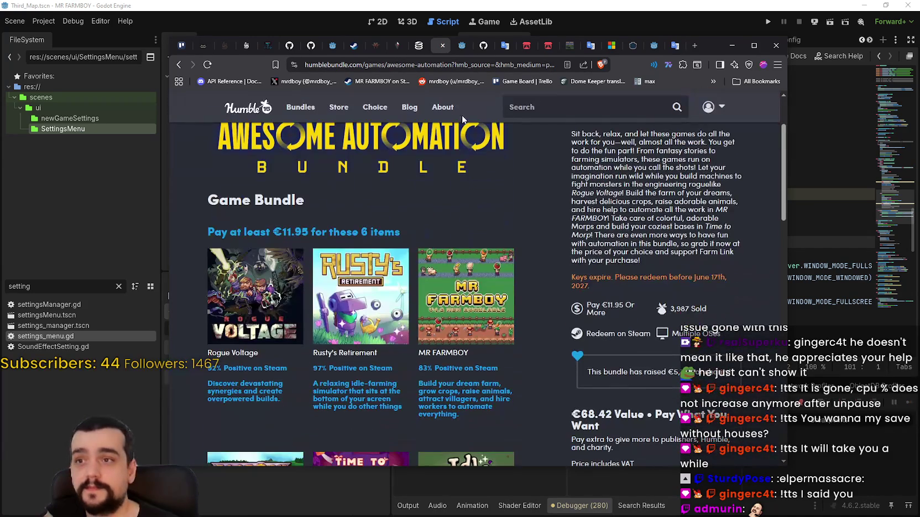
pyautogui.click(418, 47)
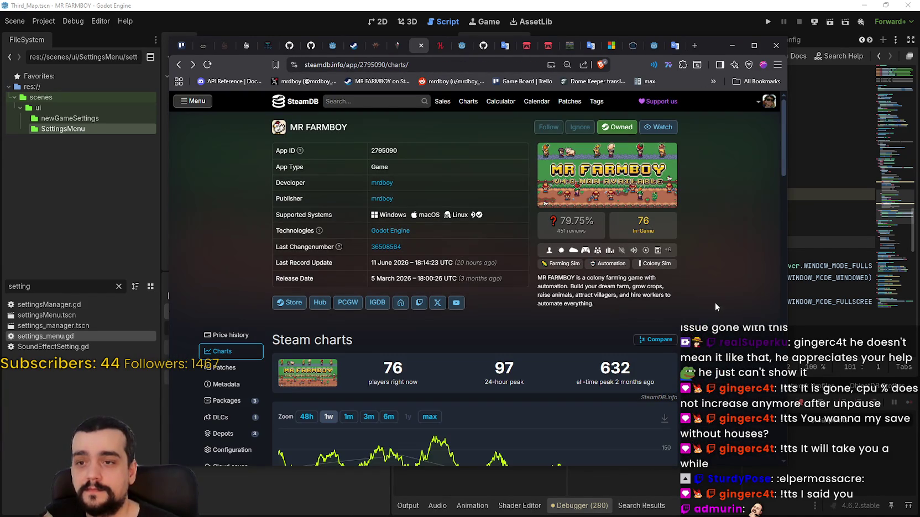
pyautogui.rightClick(715, 304)
pyautogui.click(741, 340)
pyautogui.scroll(-3, 740, 338)
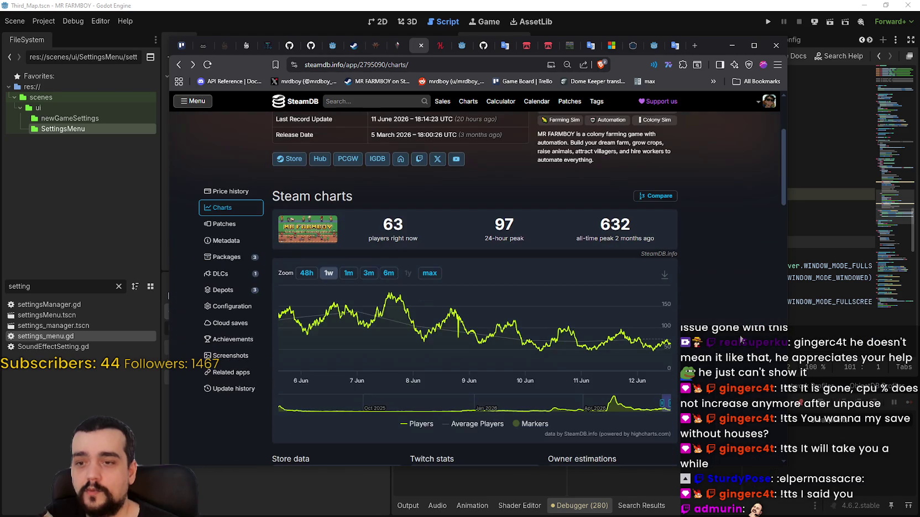
pyautogui.scroll(2, 740, 337)
# Step: Comment out the workerThread and print lines 97–98 in settings_menu.gd
pyautogui.click(732, 45)
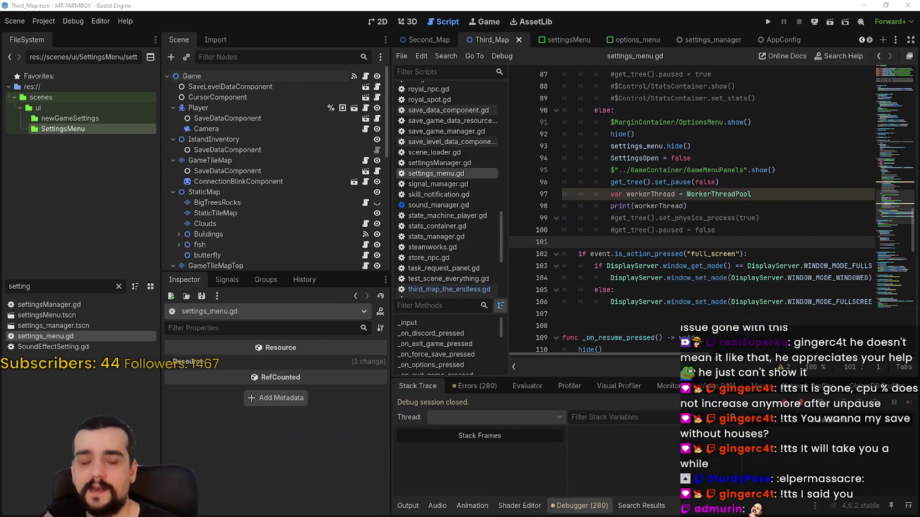
pyautogui.click(758, 225)
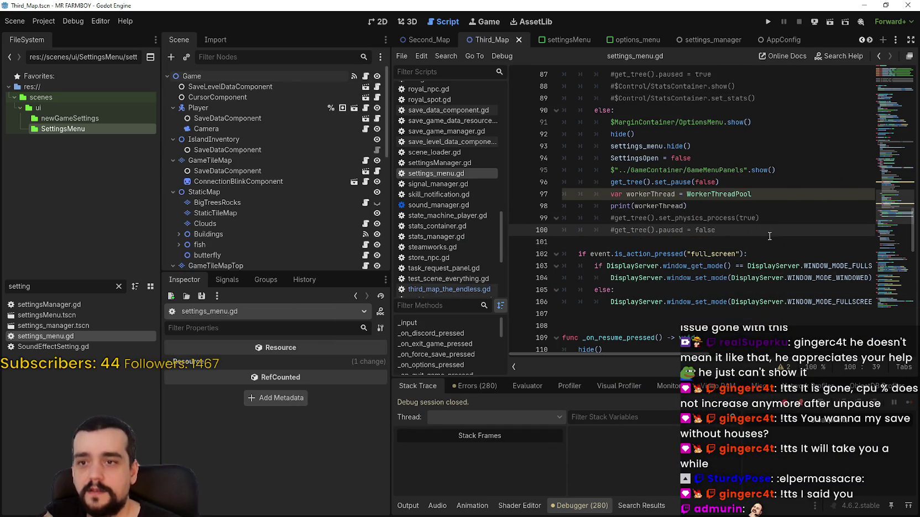
pyautogui.click(746, 203)
pyautogui.moveTo(602, 184)
pyautogui.mouseDown()
pyautogui.moveTo(608, 201)
pyautogui.moveTo(604, 168)
pyautogui.mouseUp()
pyautogui.hotkey('ctrl', 'k')
# Step: Comment out lines 82–83 while keeping set_pause(true) on line 84 active, and save the script
pyautogui.scroll(4, 602, 187)
pyautogui.hotkey('ctrl', 'k')
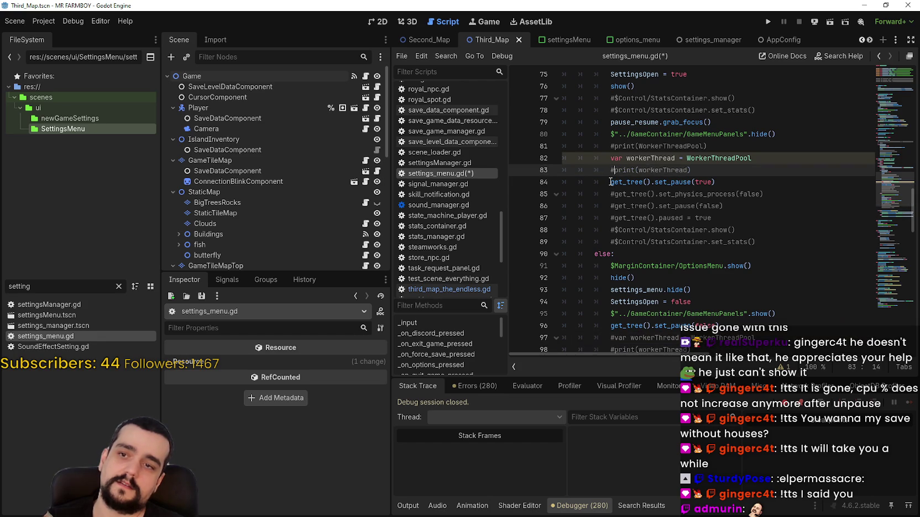
pyautogui.click(608, 188)
pyautogui.write('#')
pyautogui.hotkey('ctrl', 's')
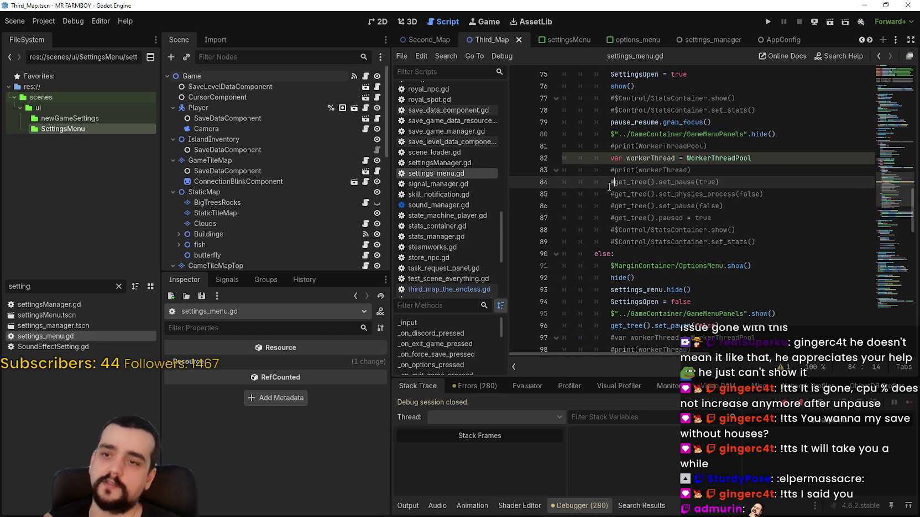
pyautogui.click(609, 170)
pyautogui.click(611, 183)
pyautogui.press('BackSpace')
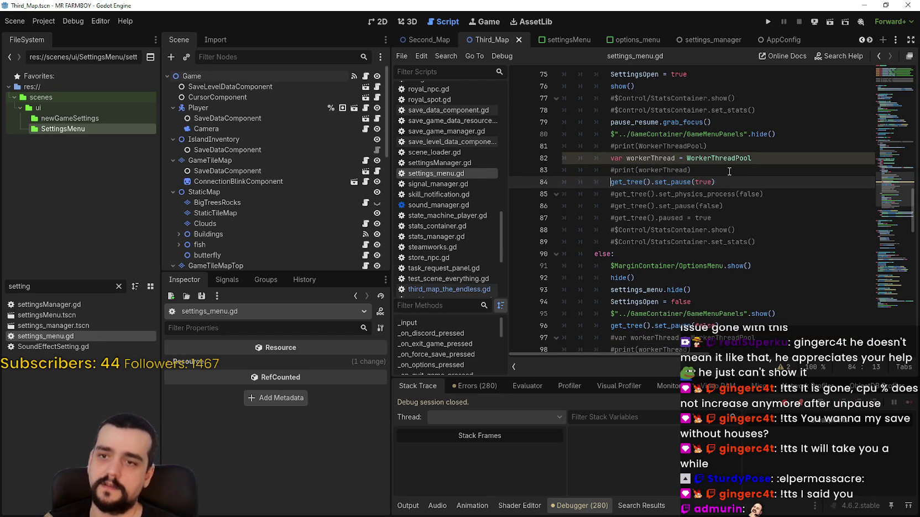
pyautogui.click(603, 159)
pyautogui.hotkey('ctrl', 'k')
pyautogui.hotkey('ctrl', 's')
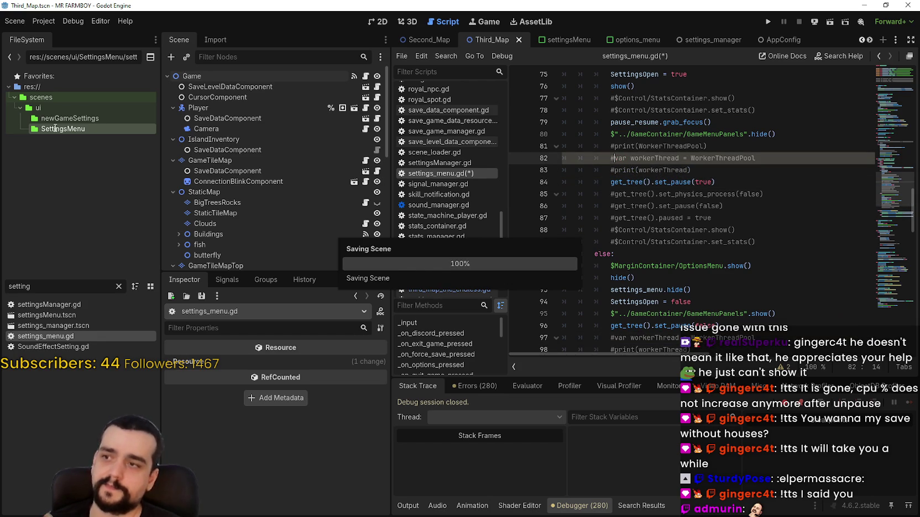
pyautogui.click(44, 287)
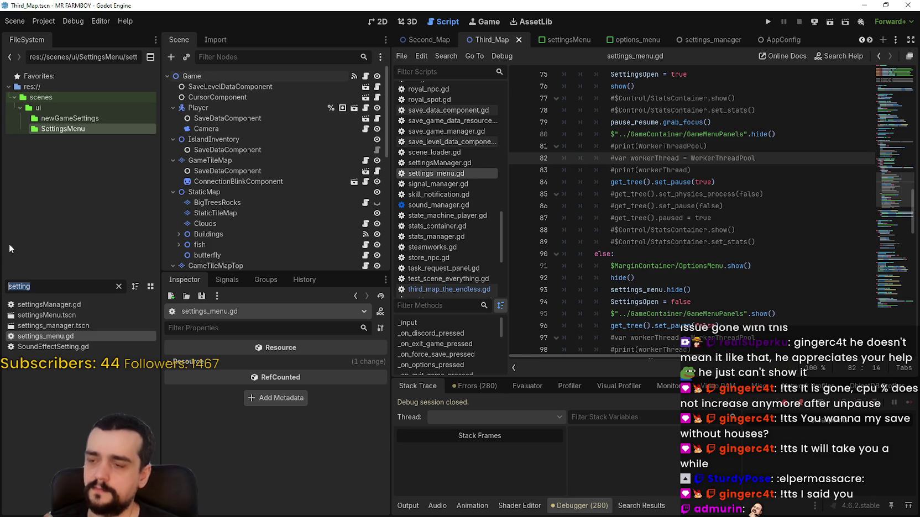
# Step: Open House.tscn and resize the Scene and Inspector docks to show every node
pyautogui.write('house')
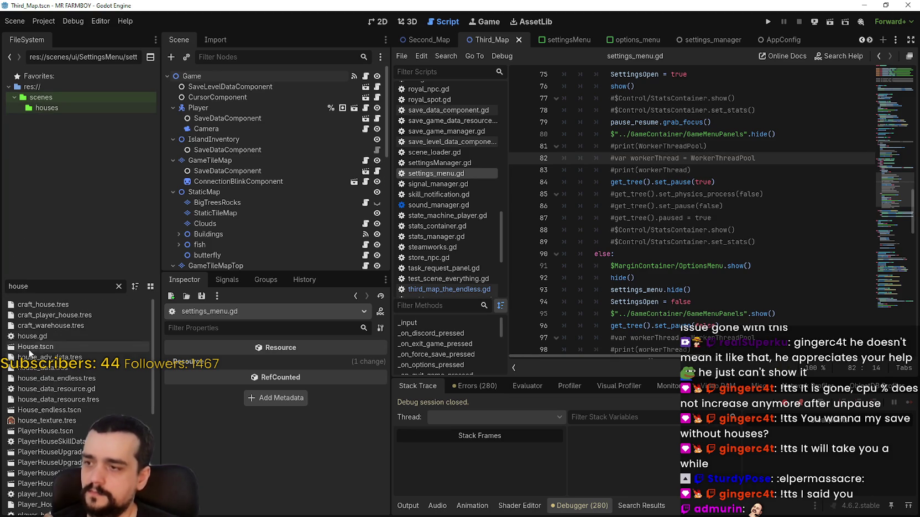
pyautogui.doubleClick(33, 347)
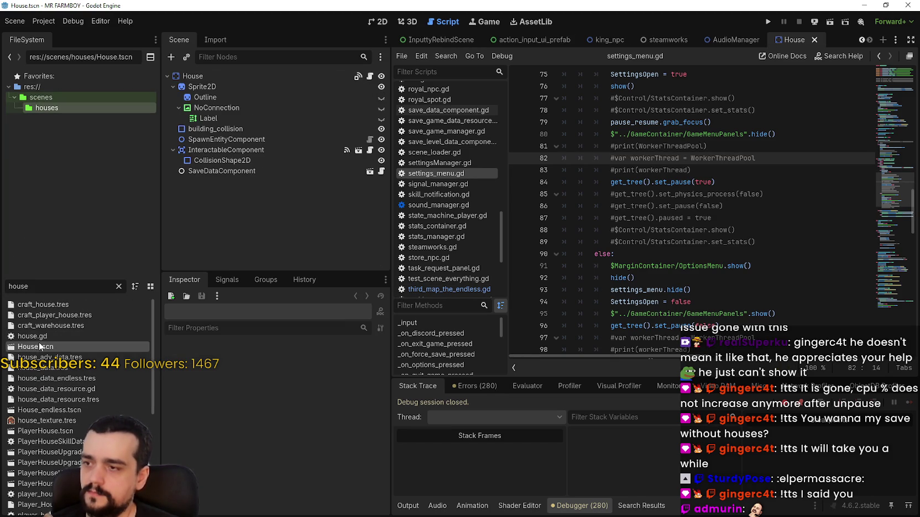
pyautogui.click(240, 76)
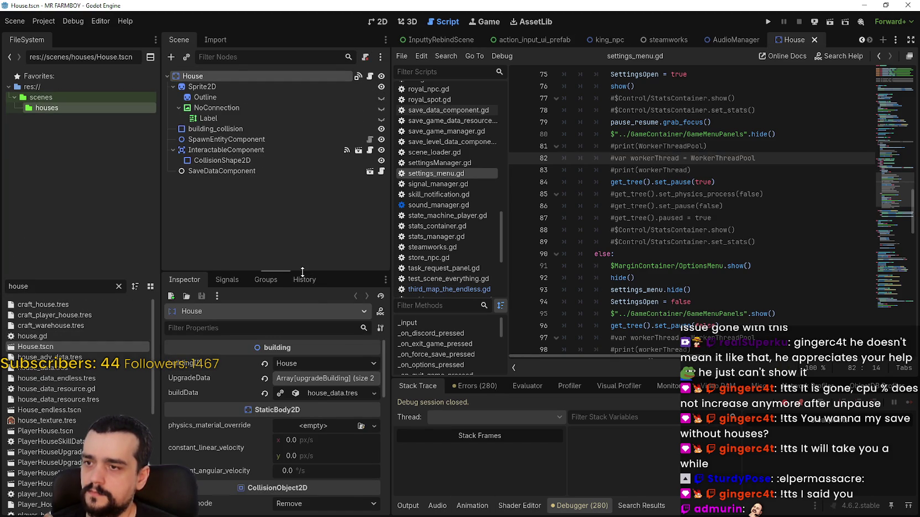
pyautogui.moveTo(300, 272); pyautogui.dragTo(302, 173)
pyautogui.moveTo(392, 330); pyautogui.dragTo(485, 330)
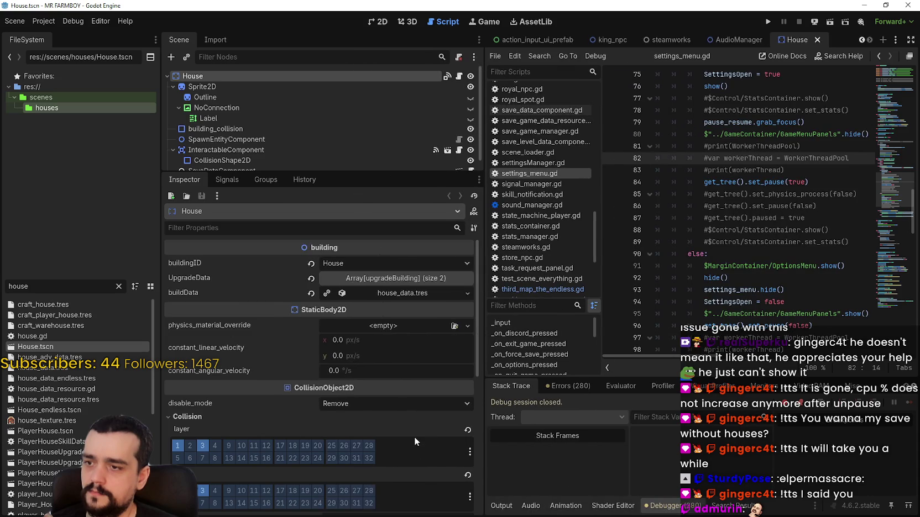
pyautogui.scroll(-5, 414, 435)
pyautogui.scroll(-2, 418, 418)
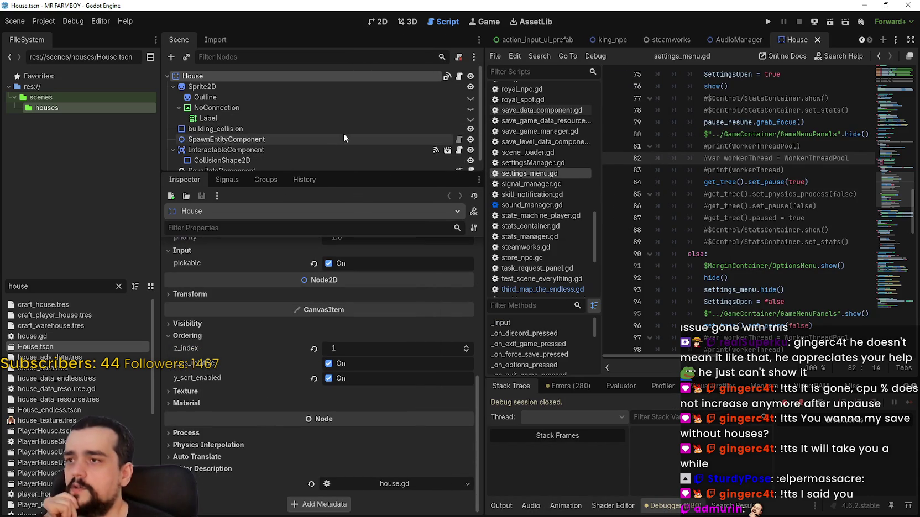
pyautogui.moveTo(391, 170); pyautogui.dragTo(390, 236)
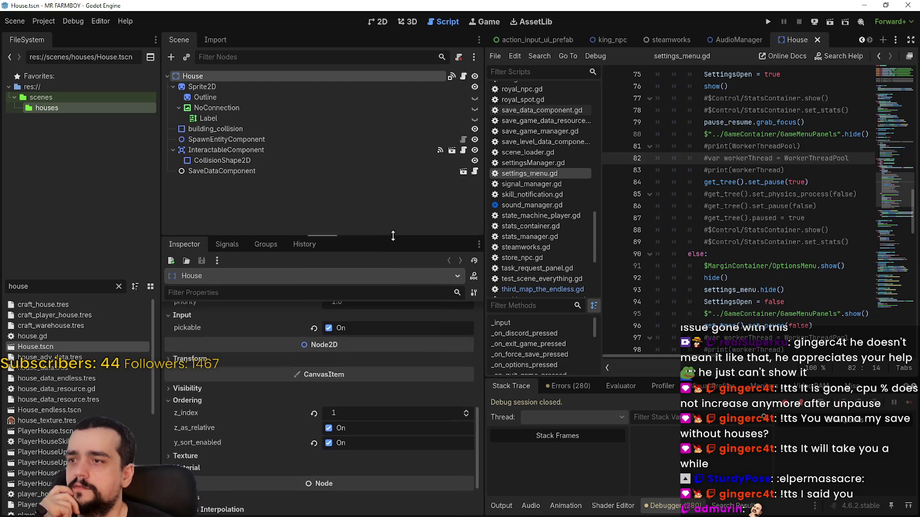
# Step: Inspect the properties of the InteractableComponent, Sprite2D and Outline nodes
pyautogui.click(251, 151)
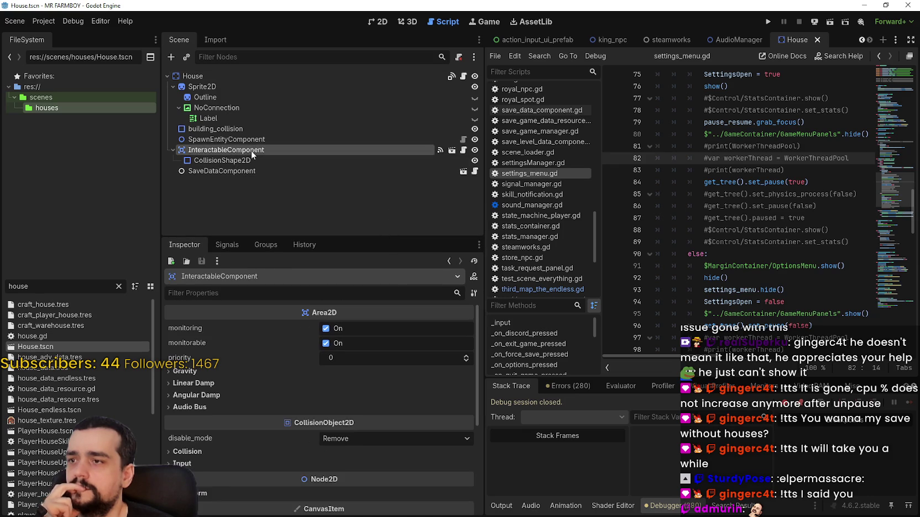
pyautogui.click(256, 84)
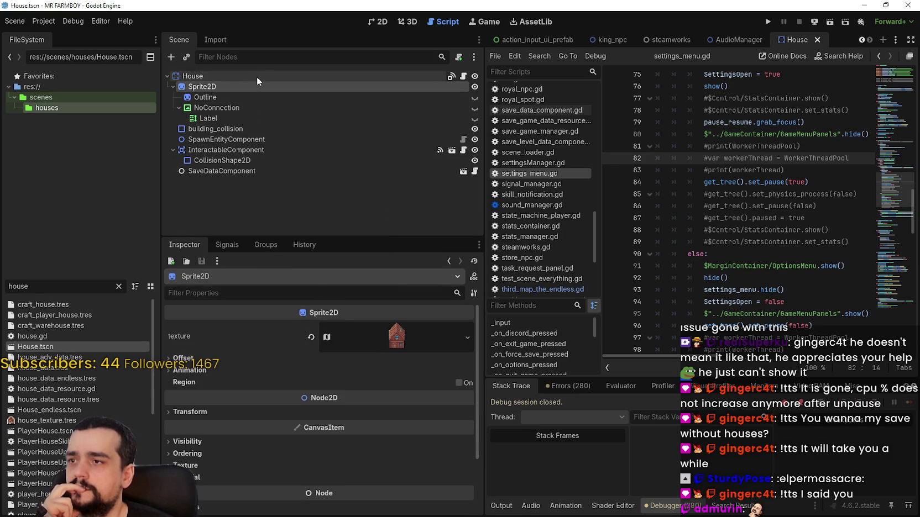
pyautogui.scroll(-5, 238, 474)
pyautogui.scroll(1, 243, 469)
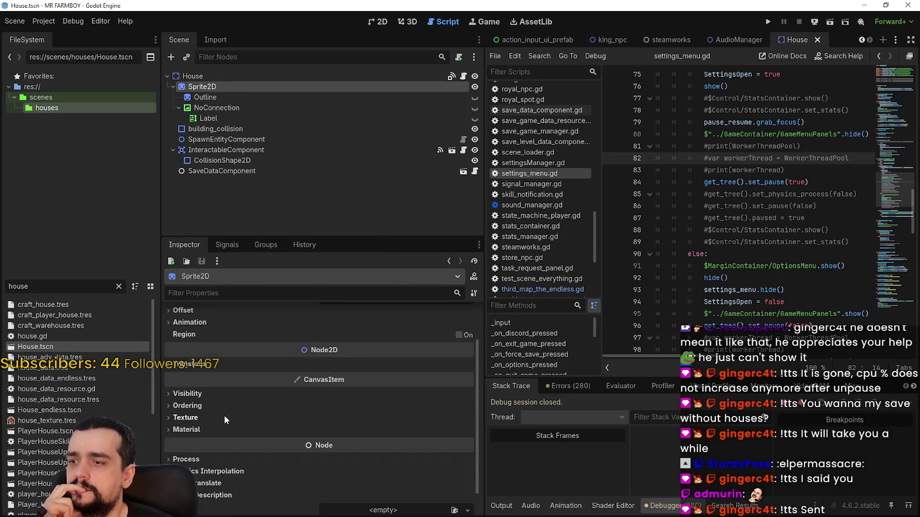
pyautogui.scroll(2, 223, 396)
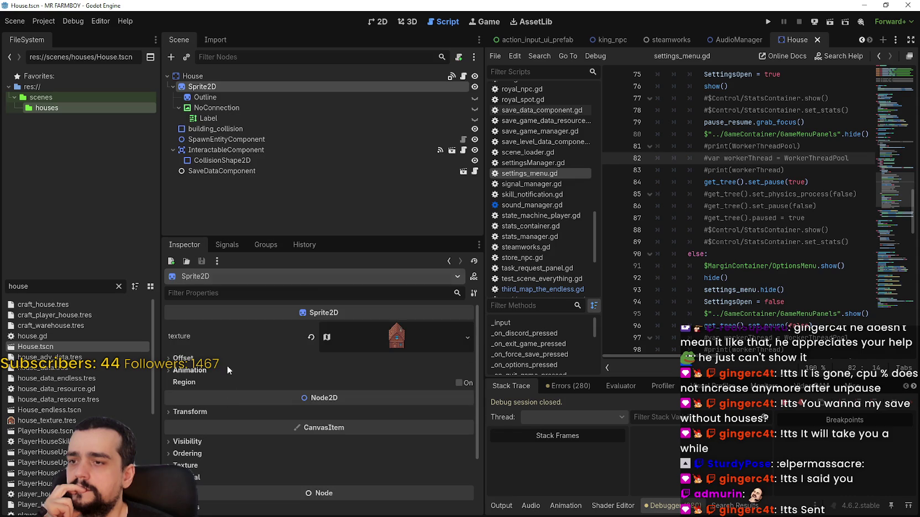
pyautogui.click(199, 97)
pyautogui.click(187, 359)
pyautogui.scroll(-2, 264, 410)
pyautogui.scroll(-2, 262, 403)
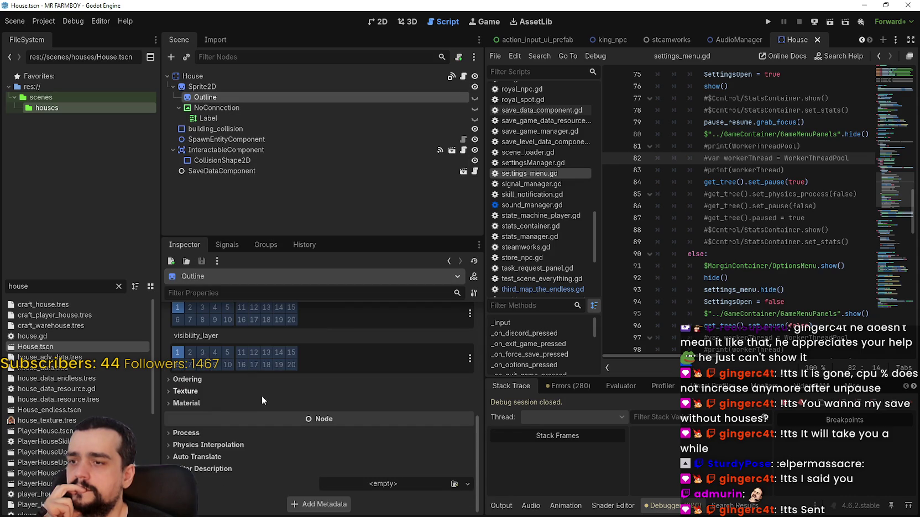
# Step: Inspect building_collision, SpawnEntityComponent, InteractableComponent and SaveDataComponent, then return to the House root
pyautogui.click(229, 129)
pyautogui.scroll(-3, 253, 422)
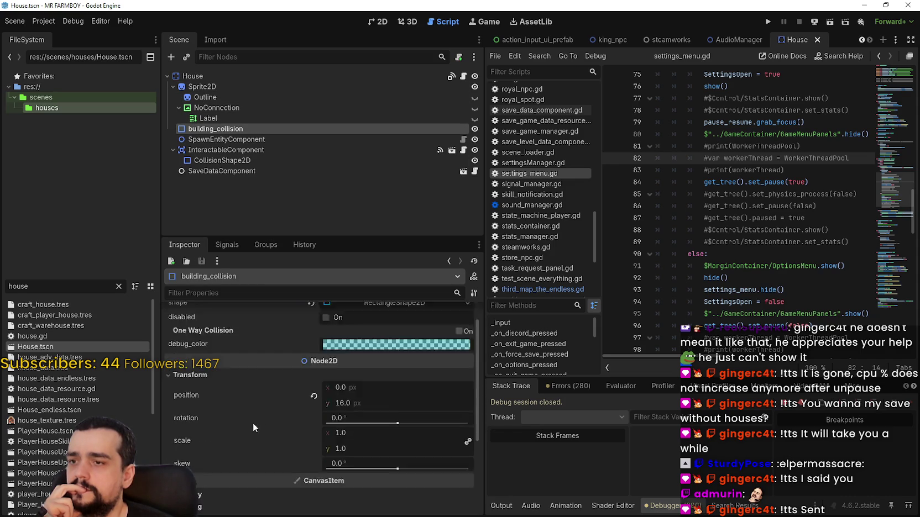
pyautogui.click(227, 140)
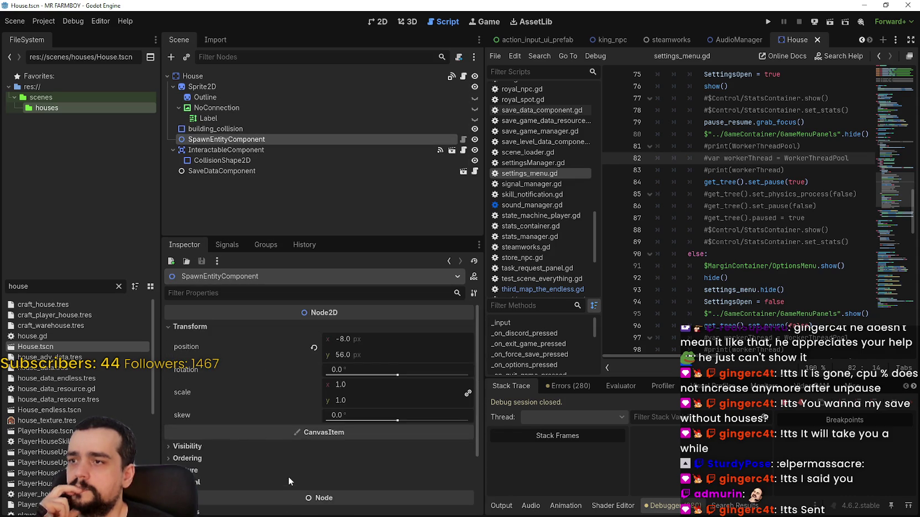
pyautogui.scroll(-3, 286, 473)
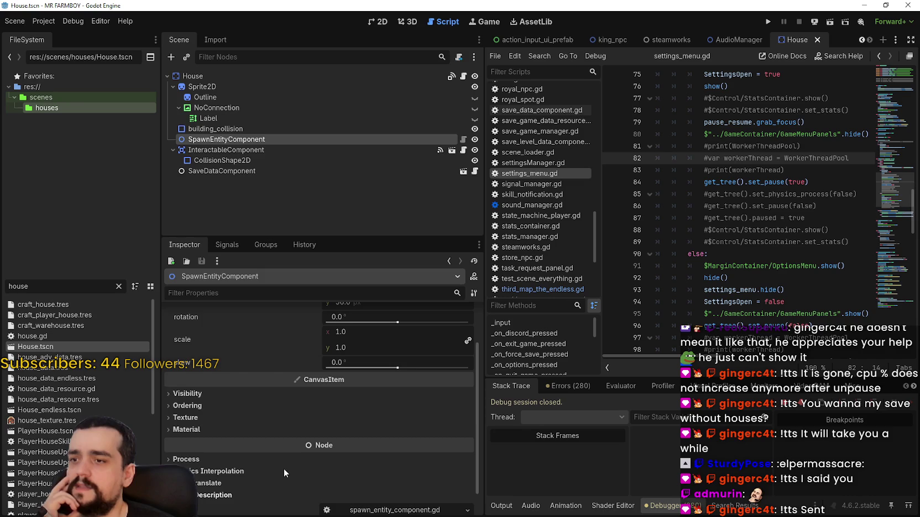
pyautogui.click(232, 150)
pyautogui.scroll(-3, 264, 438)
pyautogui.scroll(-3, 264, 437)
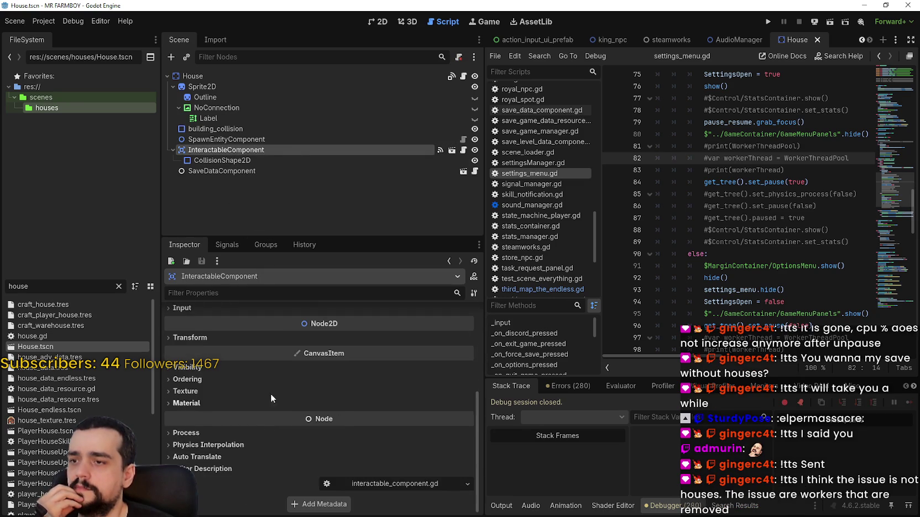
pyautogui.click(206, 171)
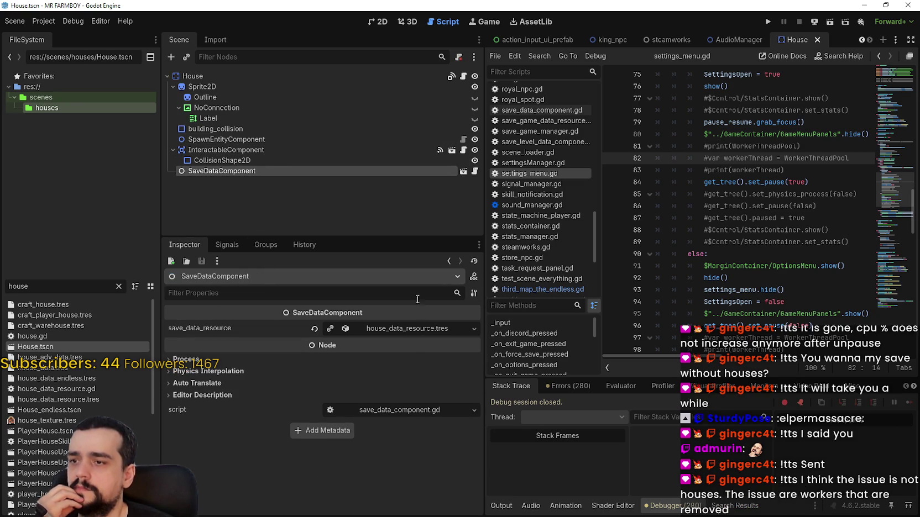
pyautogui.click(457, 79)
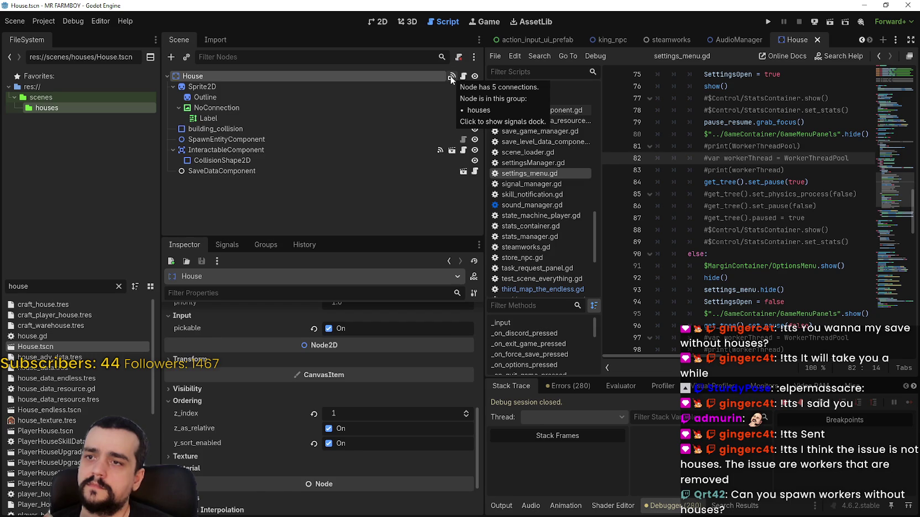
# Step: Check the House node's input event, mouse entered and mouse exited signal connections
pyautogui.click(452, 77)
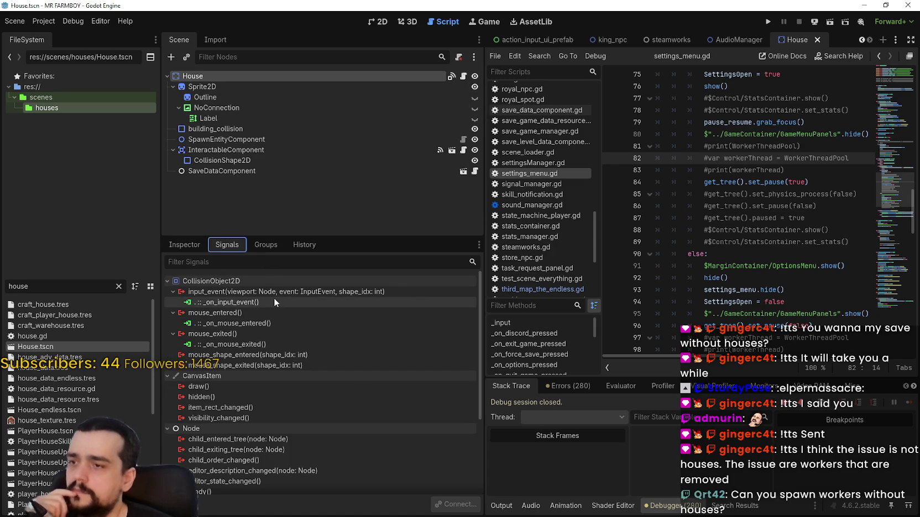
pyautogui.click(274, 300)
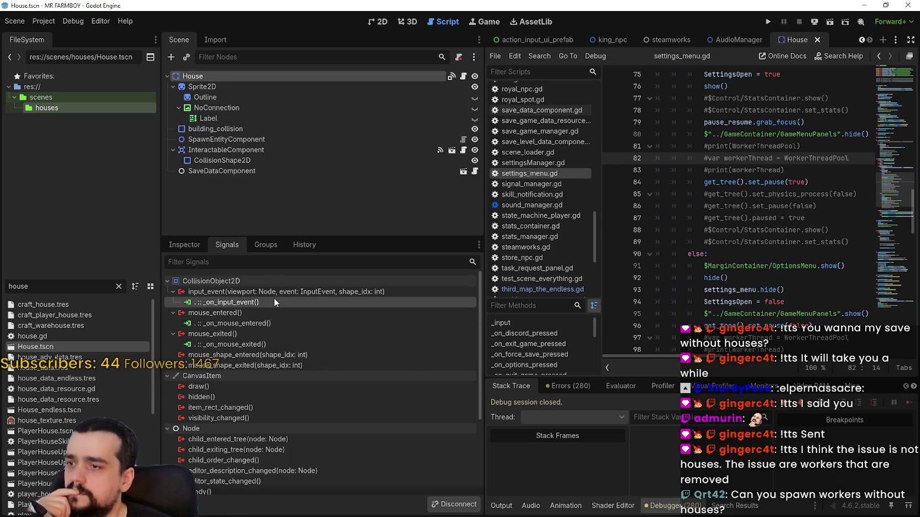
pyautogui.click(289, 324)
pyautogui.click(284, 343)
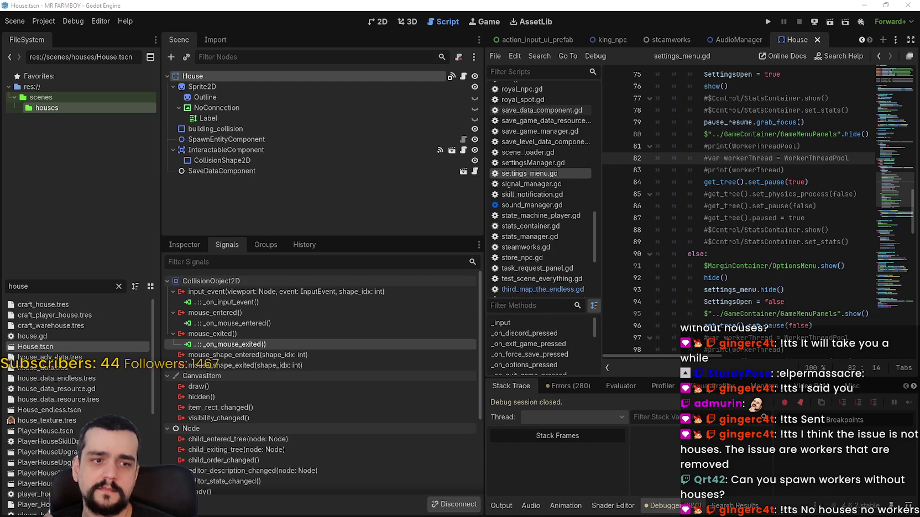
# Step: Run the game project to reach its title screen
pyautogui.click(41, 20)
pyautogui.click(74, 111)
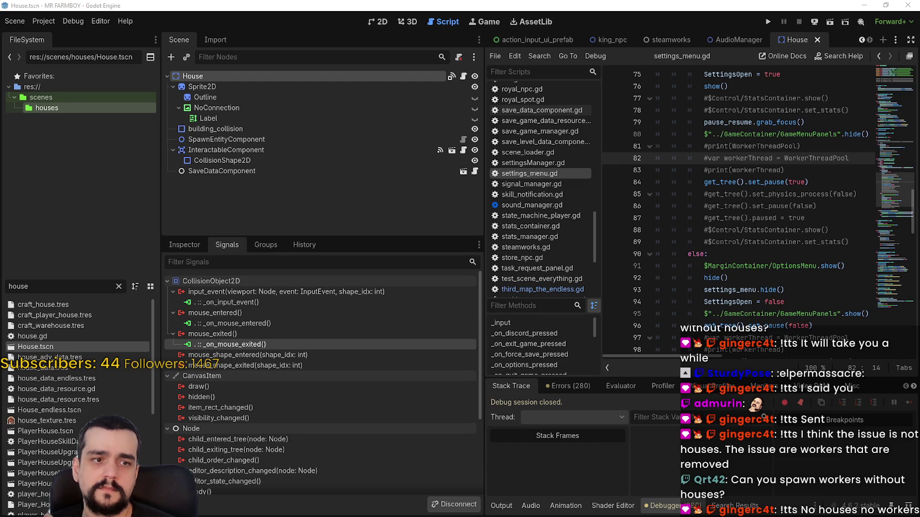
pyautogui.click(768, 22)
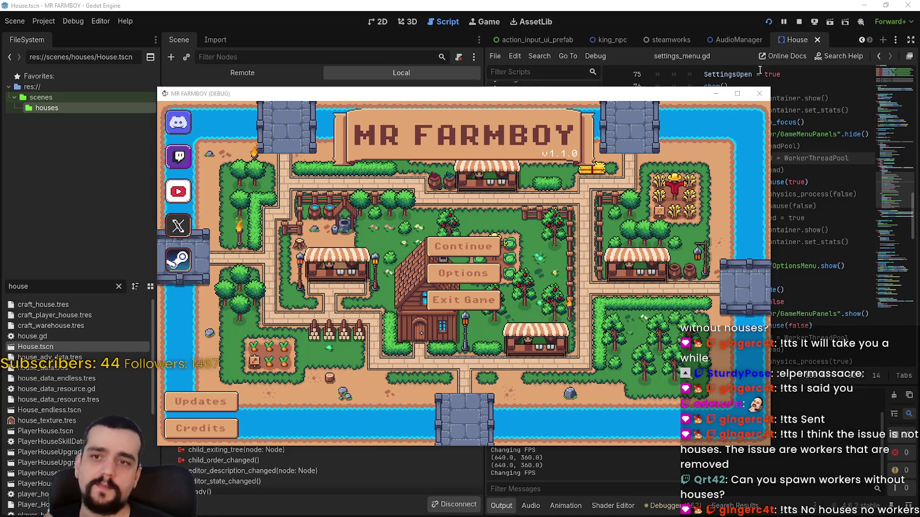
# Step: Maximize the game window and load Save 8 from the Continue list
pyautogui.click(737, 94)
pyautogui.click(456, 221)
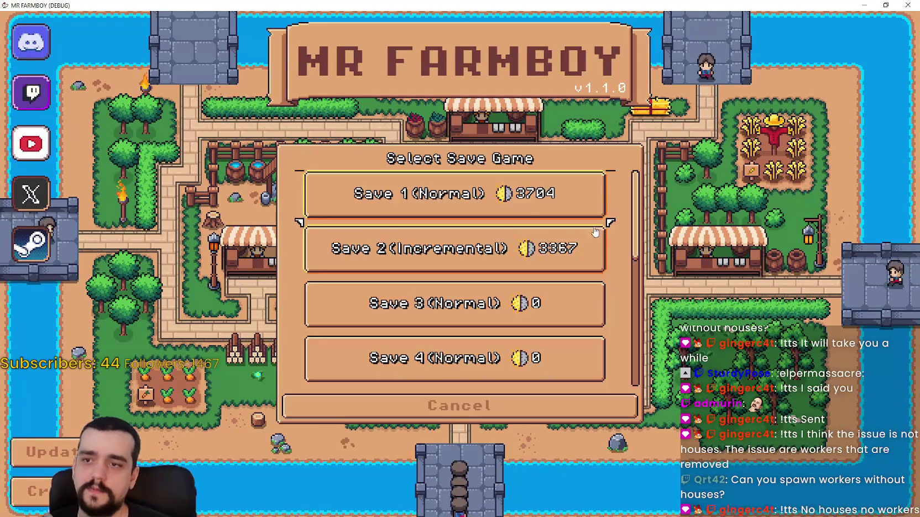
pyautogui.scroll(-6, 387, 260)
pyautogui.click(365, 266)
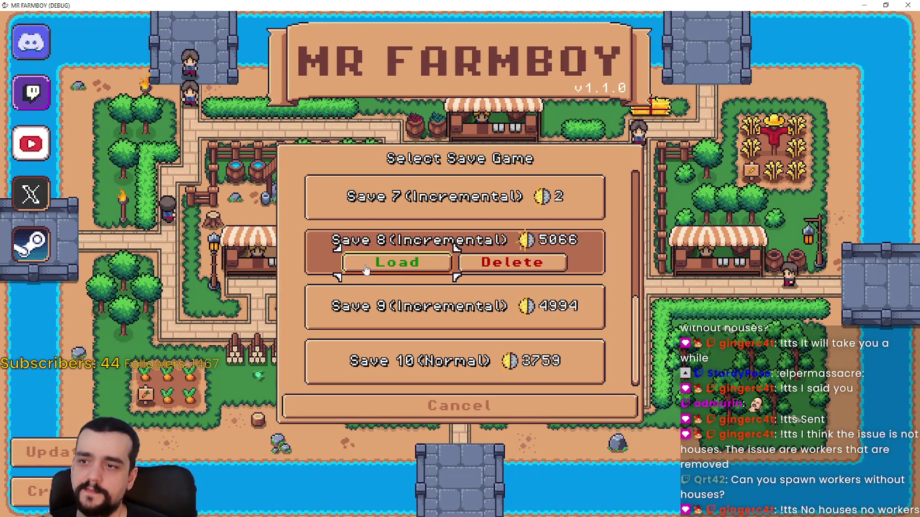
pyautogui.click(366, 264)
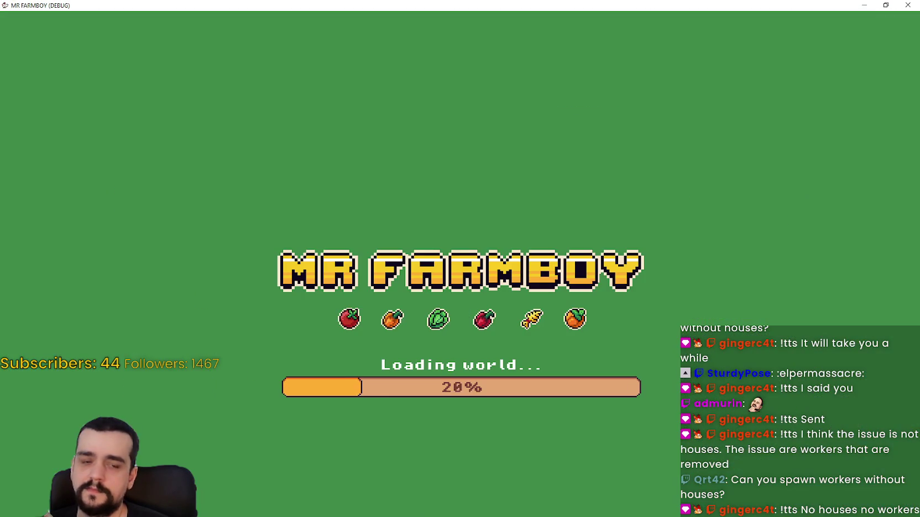
# Step: Check CPU use in Task Manager while the save loads
pyautogui.hotkey('ctrl', 'shift', 'Escape')
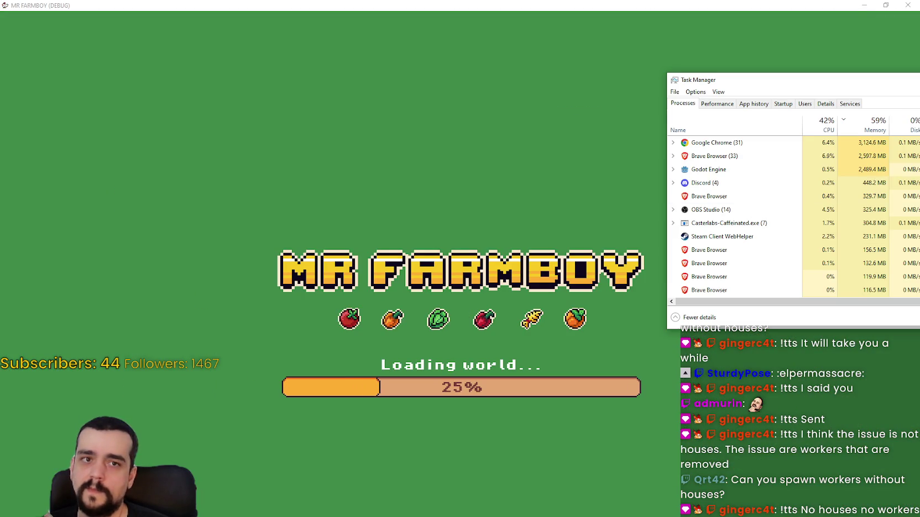
pyautogui.hotkey('alt', 'F4')
pyautogui.hotkey('ctrl', 'shift', 'Escape')
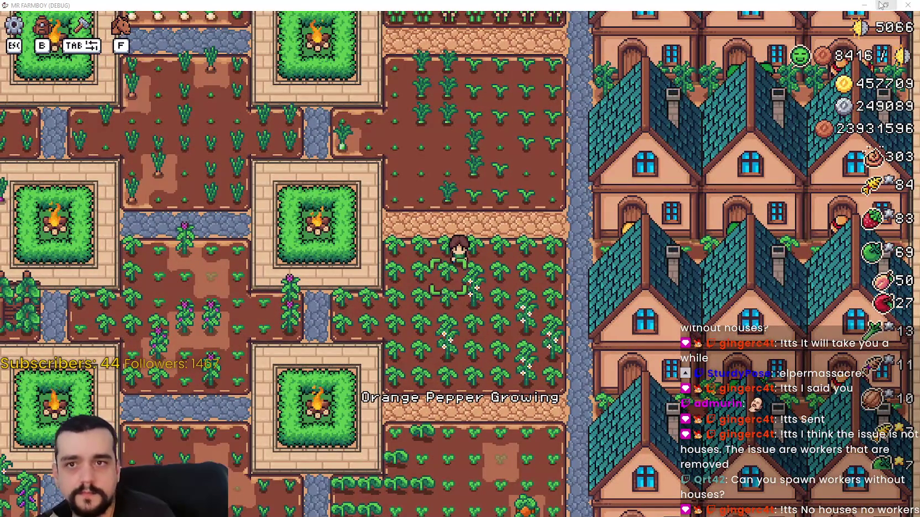
# Step: Raise the game's FPS cap to 60 in the pause menu Options, then unpause
pyautogui.press('Escape')
pyautogui.click(459, 232)
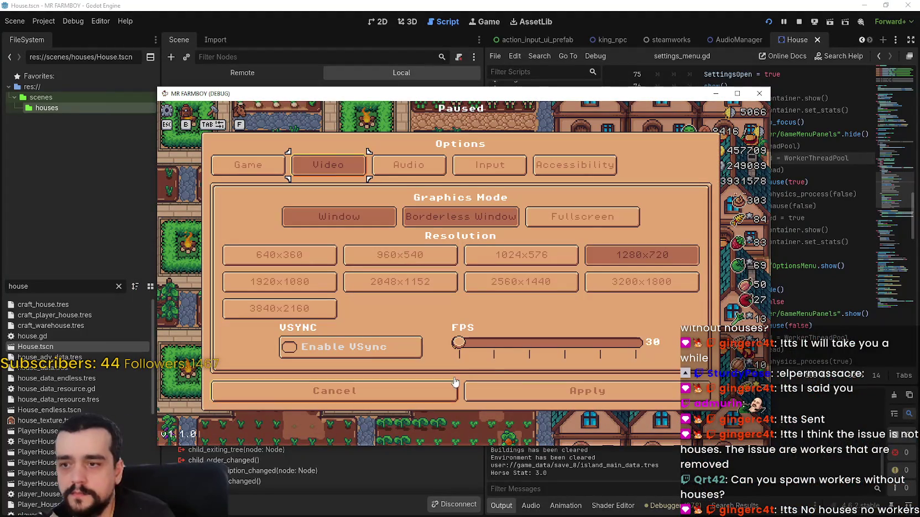
pyautogui.click(494, 344)
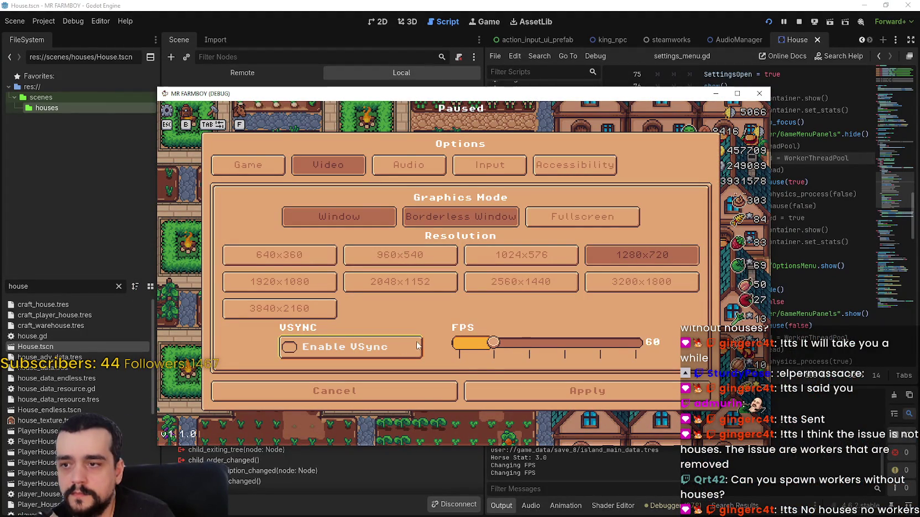
pyautogui.click(581, 391)
pyautogui.press('Escape')
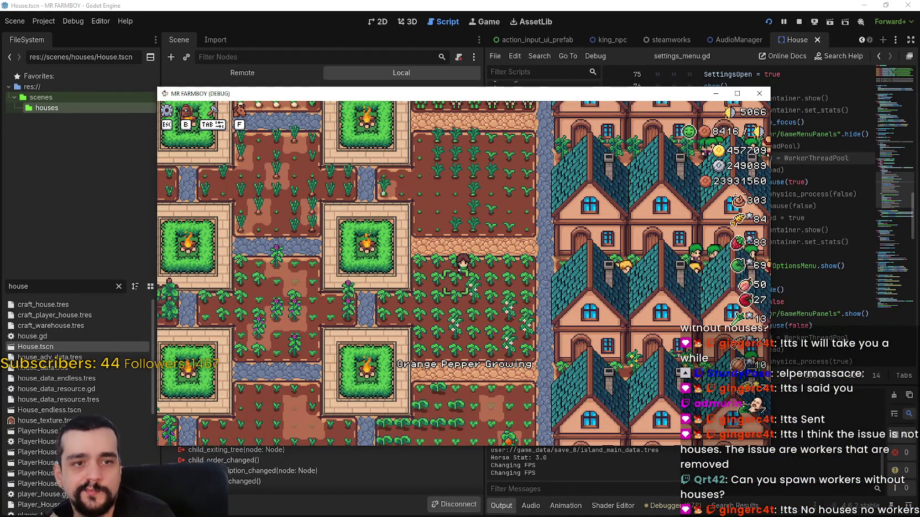
# Step: Arrange Task Manager and the game window side by side, then pause the game again
pyautogui.hotkey('ctrl', 'shift', 'Escape')
pyautogui.moveTo(843, 118)
pyautogui.mouseDown()
pyautogui.moveTo(677, 109)
pyautogui.moveTo(588, 236)
pyautogui.moveTo(616, 185)
pyautogui.moveTo(865, 126)
pyautogui.mouseUp()
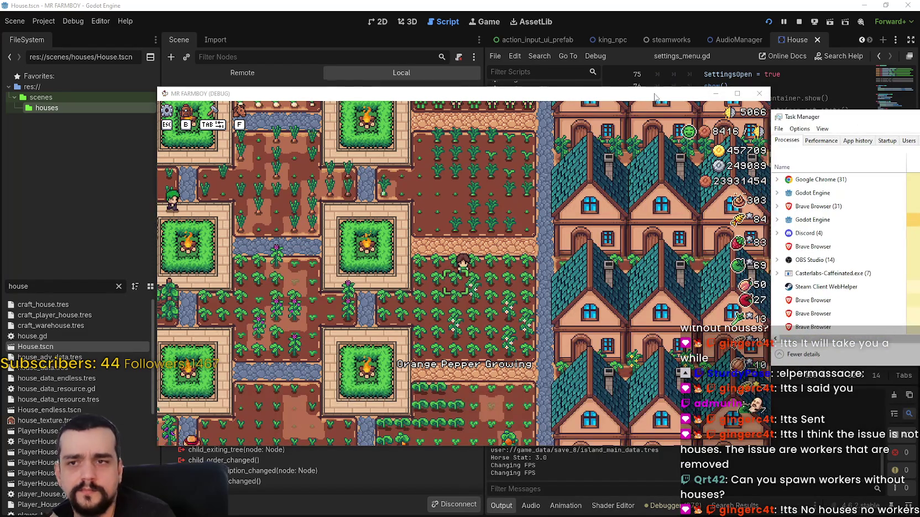
pyautogui.moveTo(655, 97); pyautogui.dragTo(550, 84)
pyautogui.press('Escape')
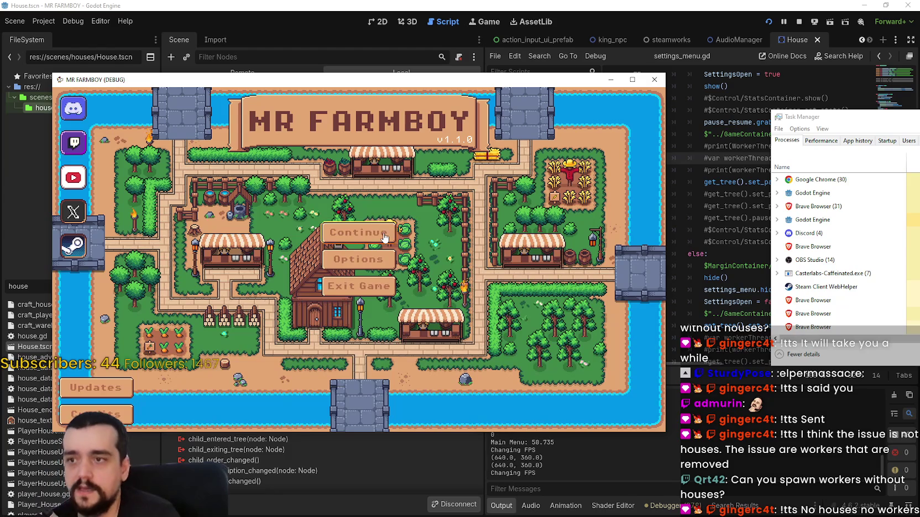
# Step: Load Save 9 from the saved games list and move Task Manager up and left
pyautogui.click(385, 238)
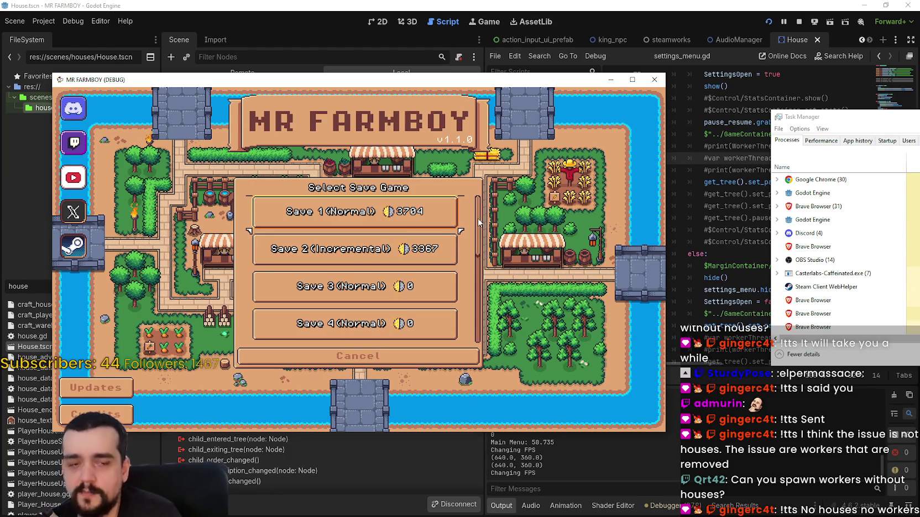
pyautogui.scroll(-5, 478, 223)
pyautogui.click(316, 305)
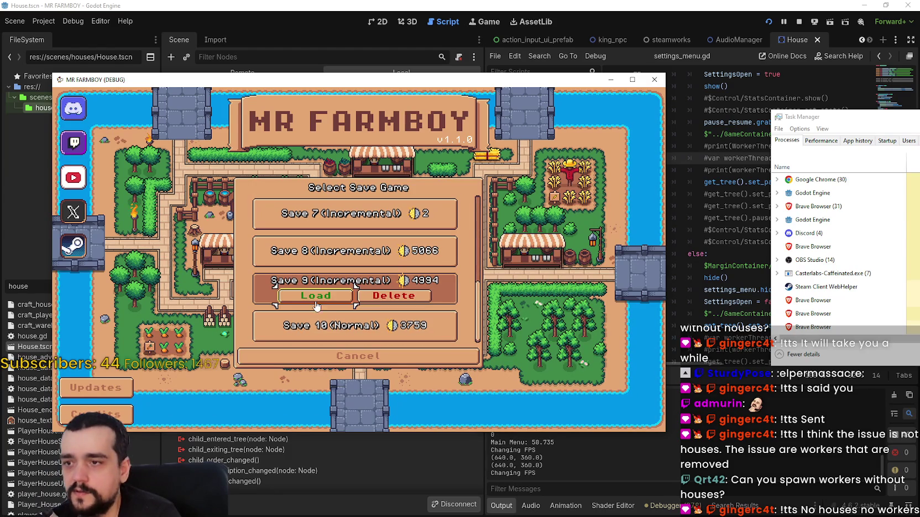
pyautogui.click(354, 295)
pyautogui.moveTo(834, 122); pyautogui.dragTo(724, 112)
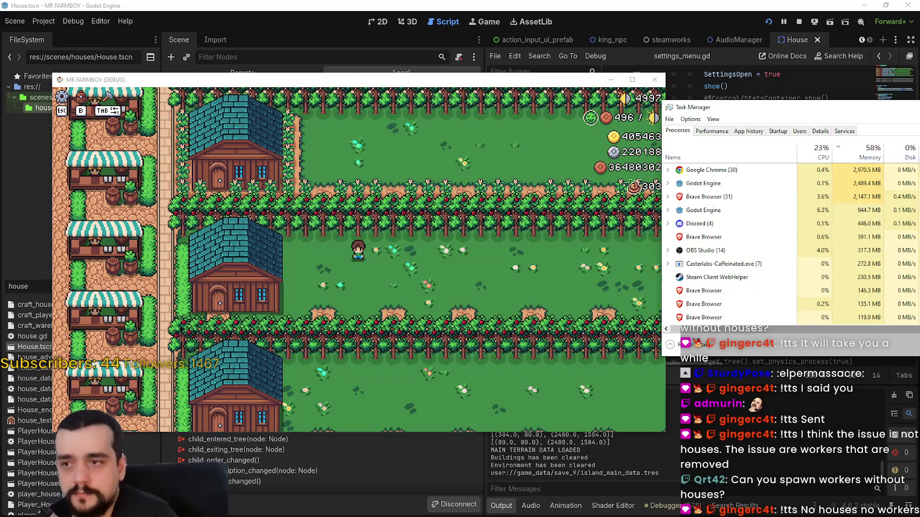
# Step: Walk the farmer left, back right, then down past the houses, sunflowers and cabbage field
pyautogui.press('a')
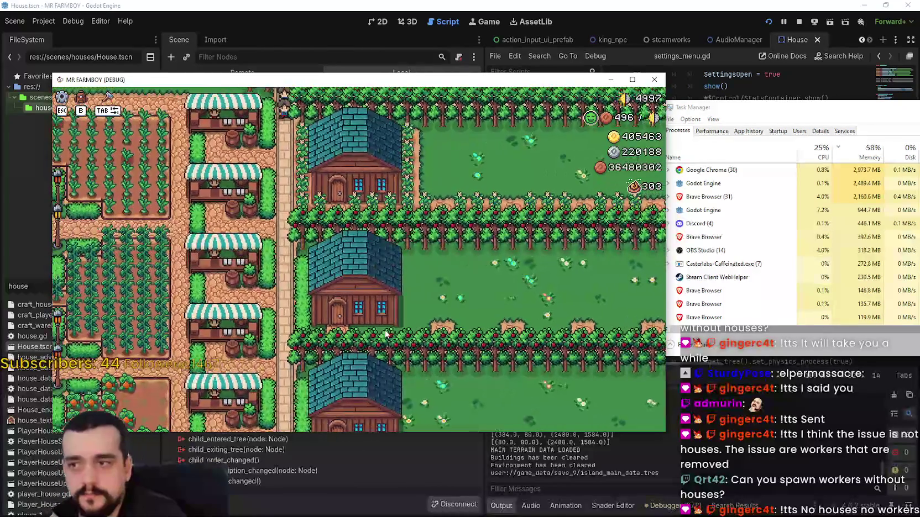
pyautogui.press('a')
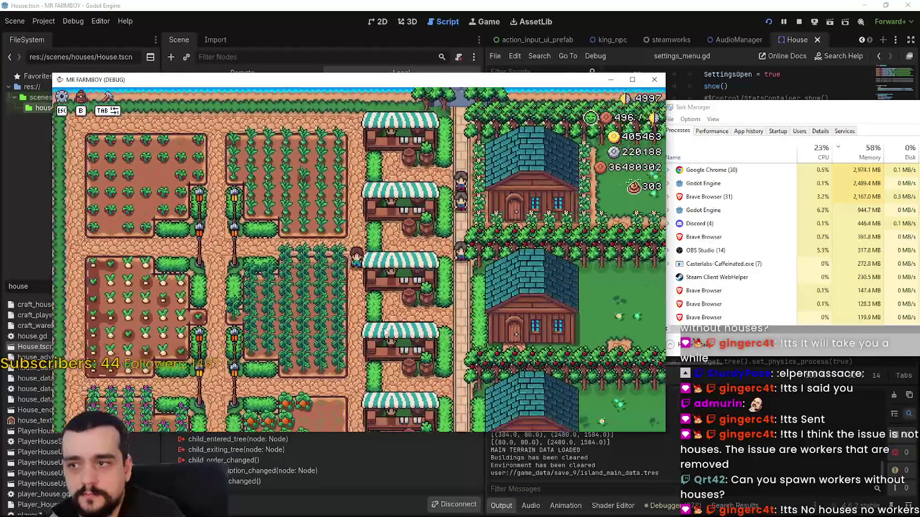
pyautogui.press('d')
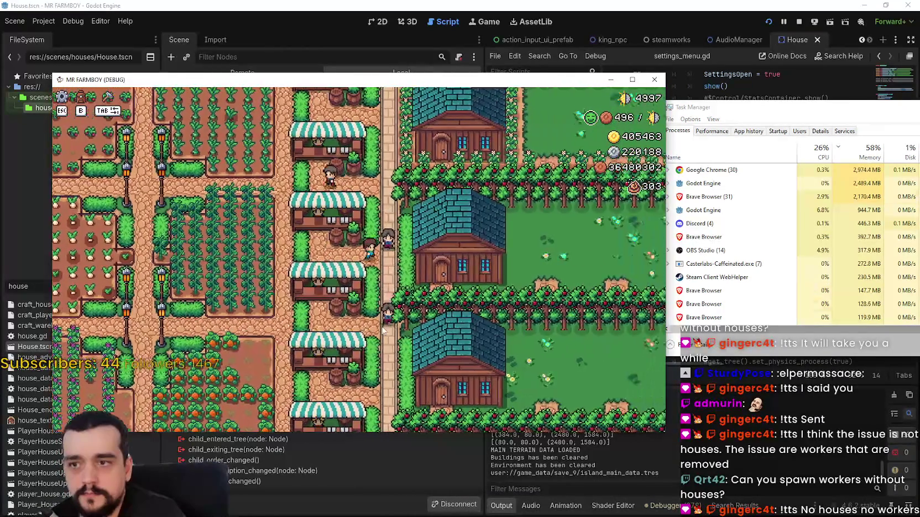
pyautogui.press('s')
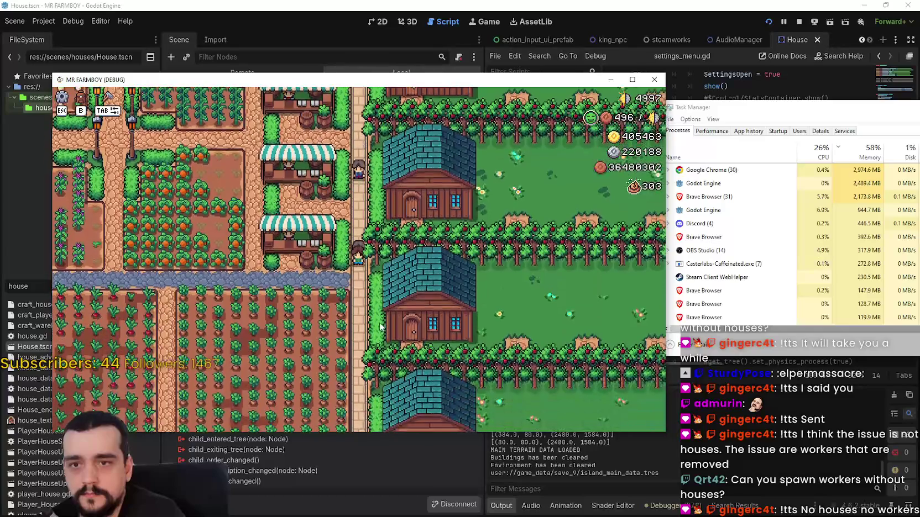
pyautogui.press('s')
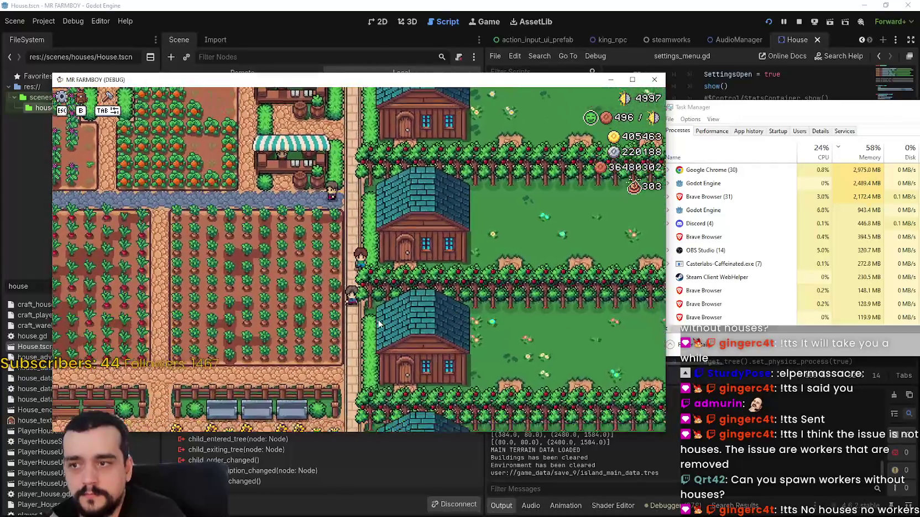
pyautogui.press('s')
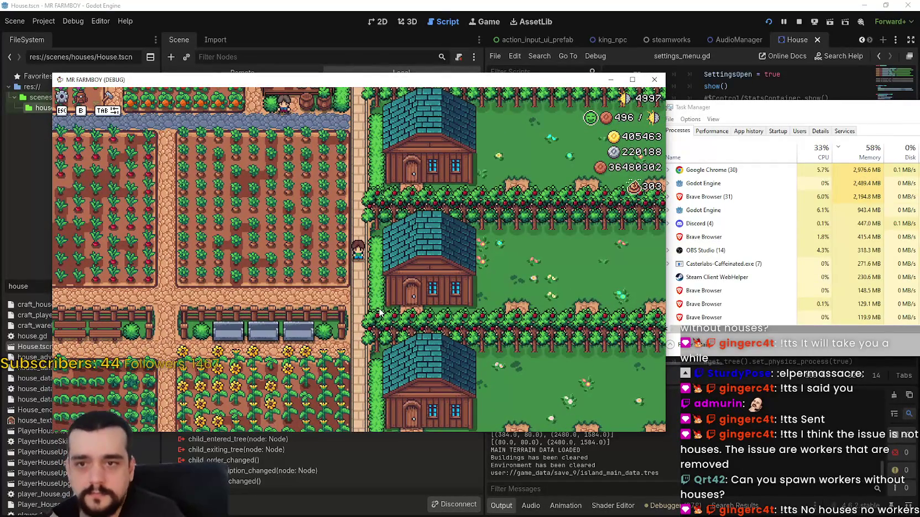
pyautogui.press('s')
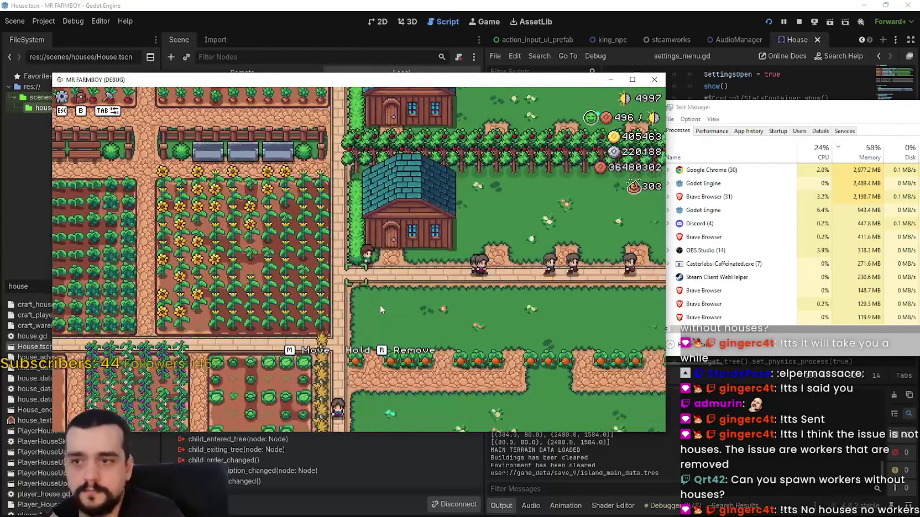
pyautogui.press('d')
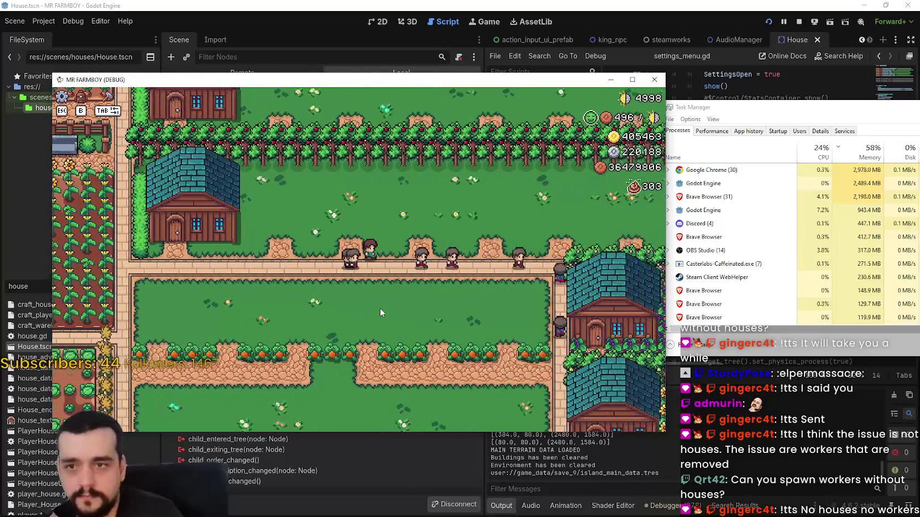
pyautogui.press('d')
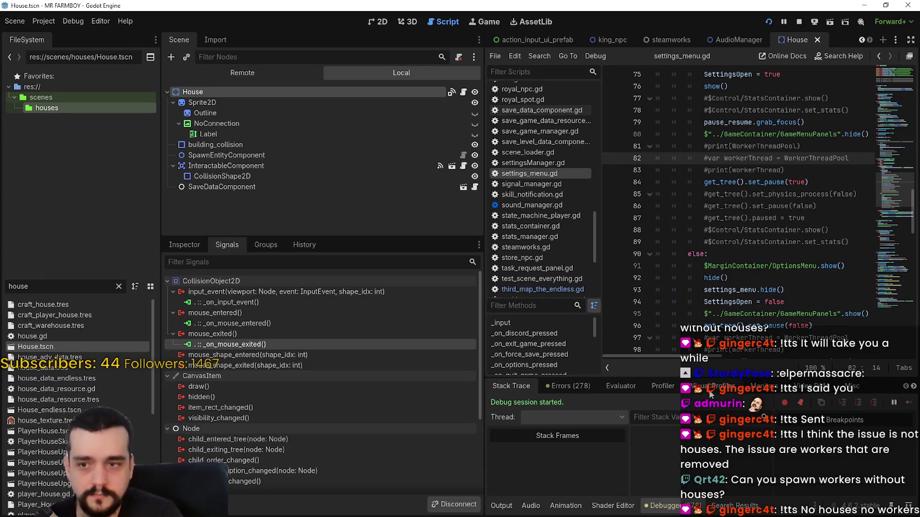
# Step: Show the FPS and process time monitors, with the game and Task Manager in front
pyautogui.click(711, 389)
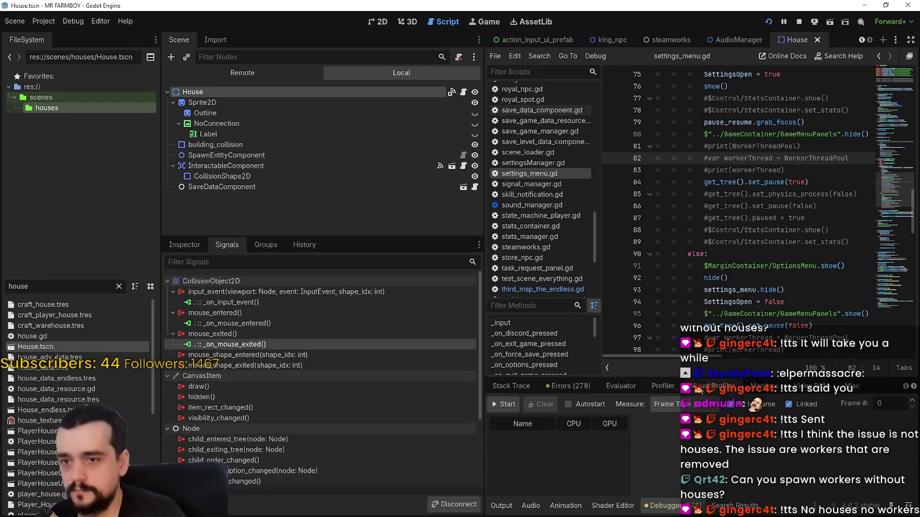
pyautogui.click(747, 386)
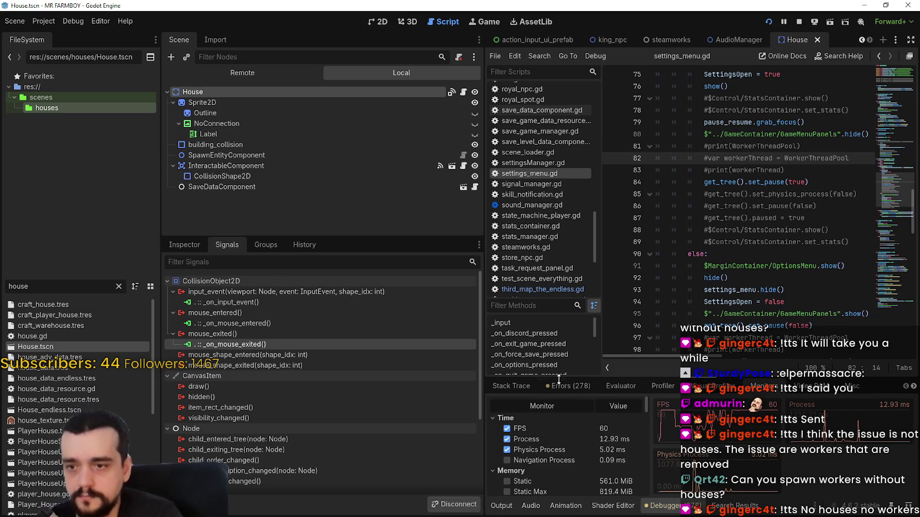
pyautogui.hotkey('alt', 'Tab')
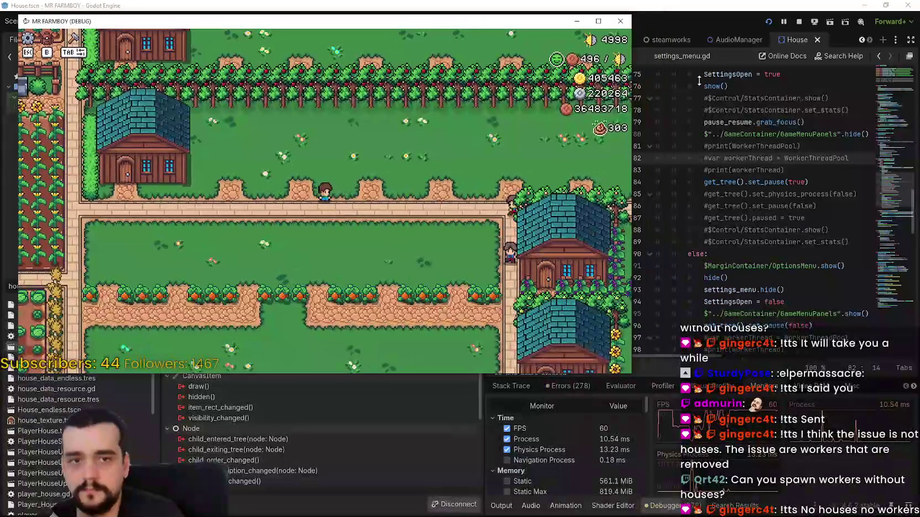
pyautogui.hotkey('ctrl', 'shift', 'Escape')
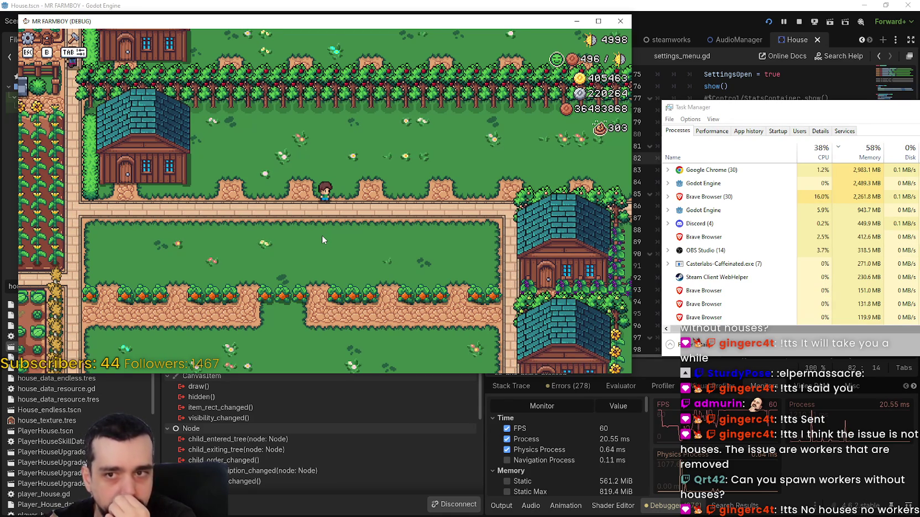
# Step: Pause and resume the game several times with Esc, zooming the map out and in
pyautogui.press('Escape')
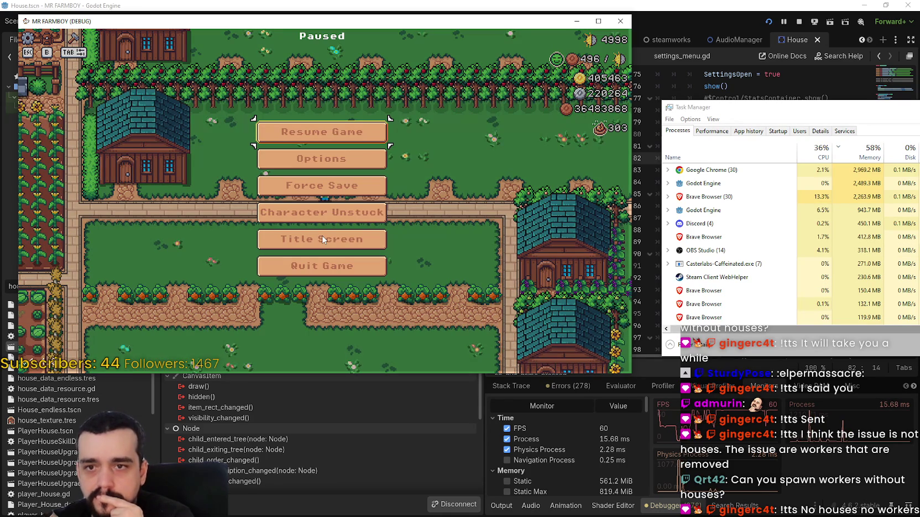
pyautogui.press('Escape')
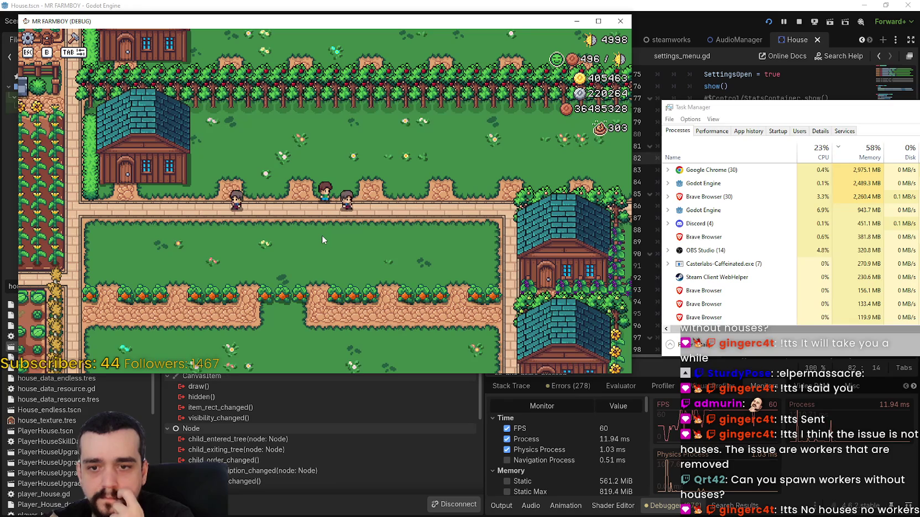
pyautogui.press('Escape')
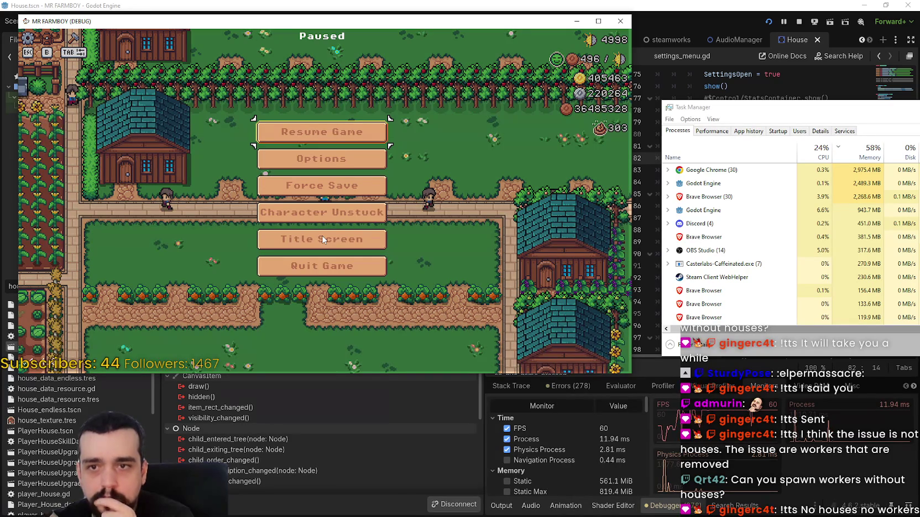
pyautogui.press('Escape')
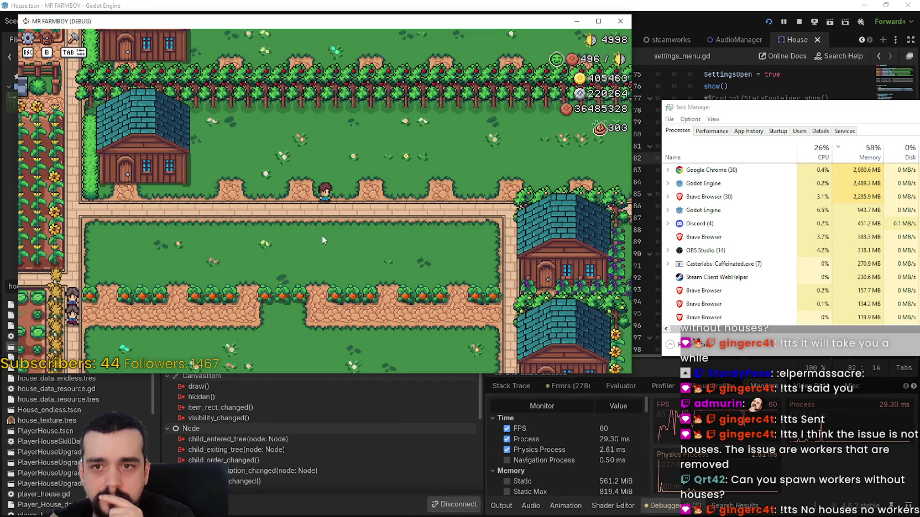
pyautogui.press('Escape')
pyautogui.press('Escape')
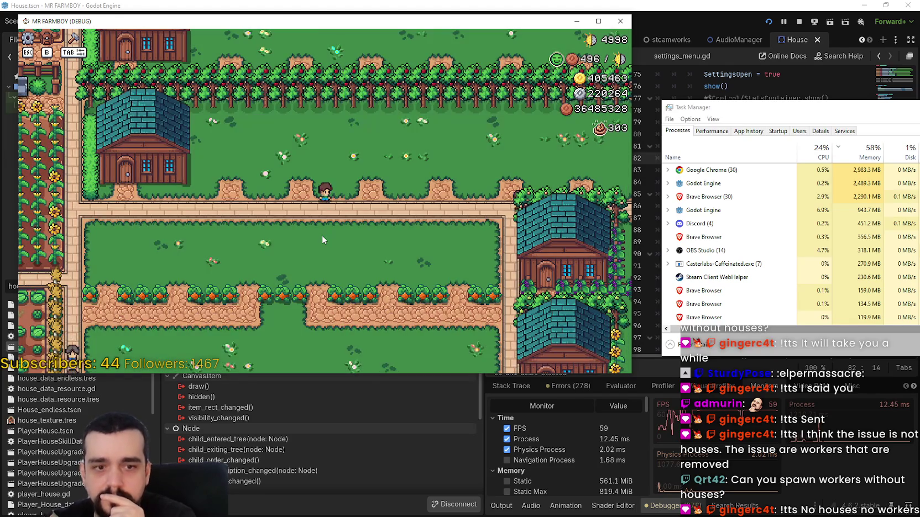
pyautogui.press('Escape')
pyautogui.press('Escape')
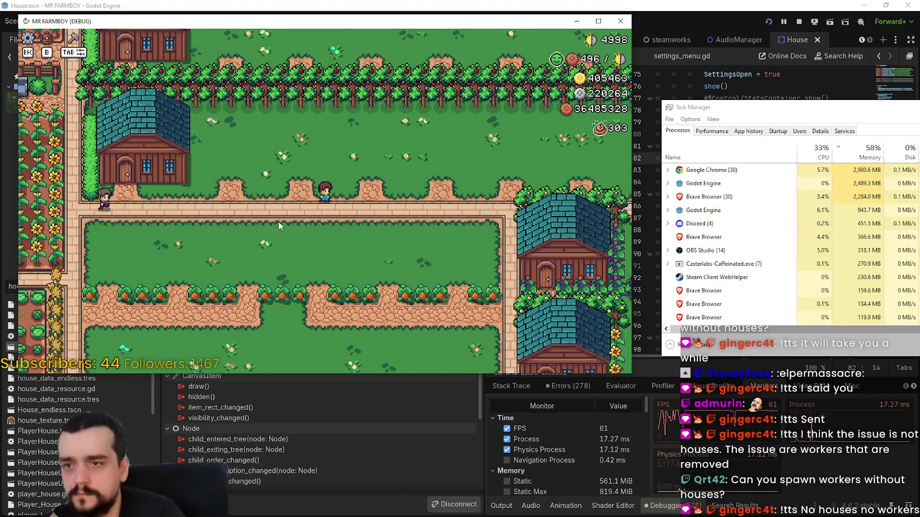
pyautogui.scroll(-5, 261, 247)
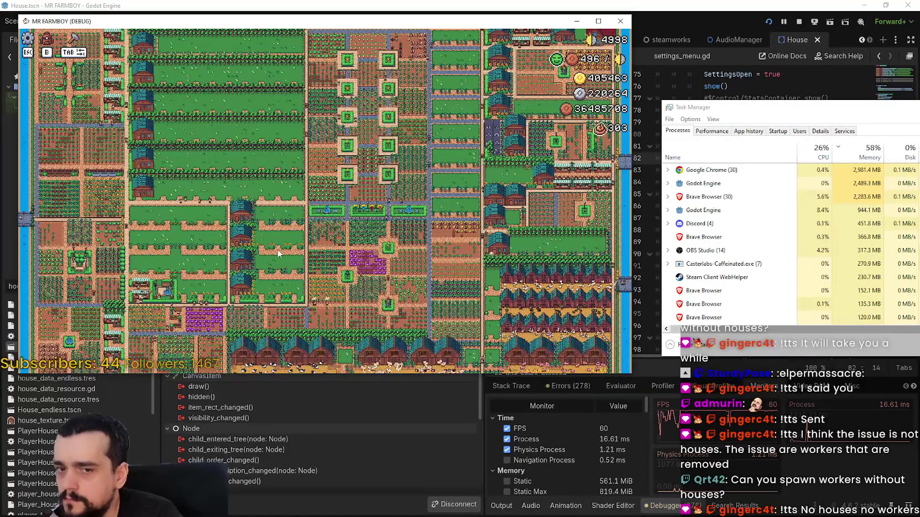
pyautogui.scroll(5, 285, 243)
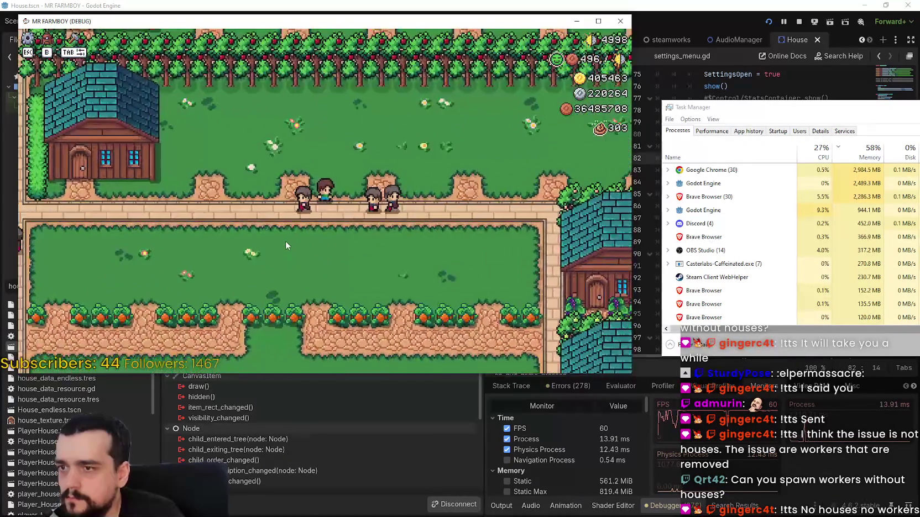
pyautogui.scroll(2, 285, 243)
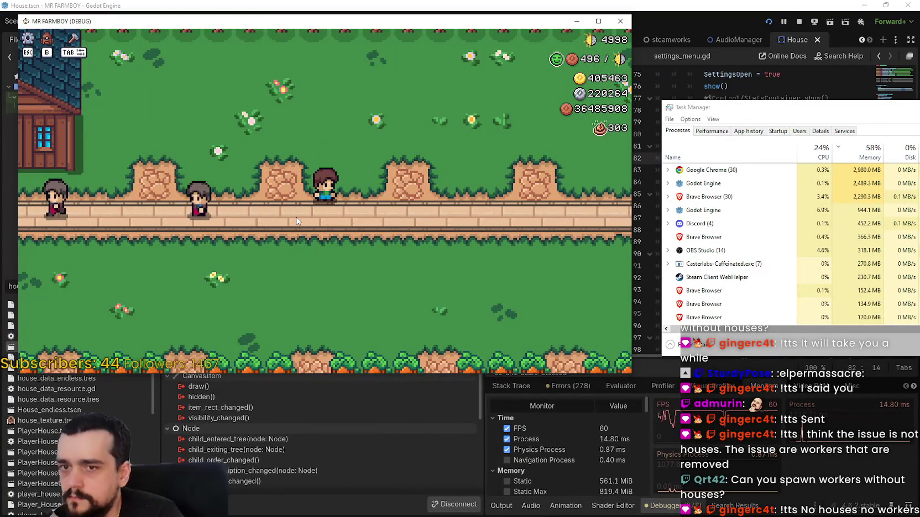
pyautogui.press('Escape')
pyautogui.press('Escape')
pyautogui.press('Escape')
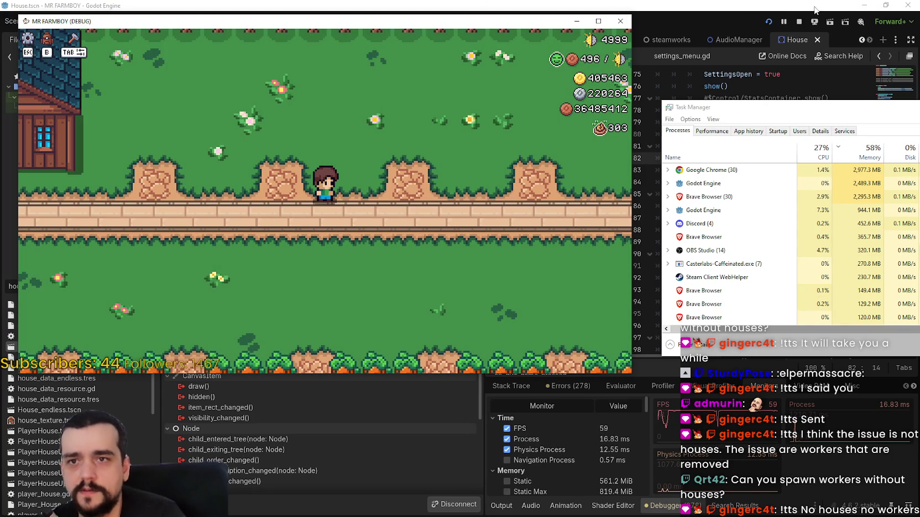
# Step: Stop the game and go to the add_npcs function at line 77 of house.gd
pyautogui.click(798, 21)
pyautogui.click(741, 206)
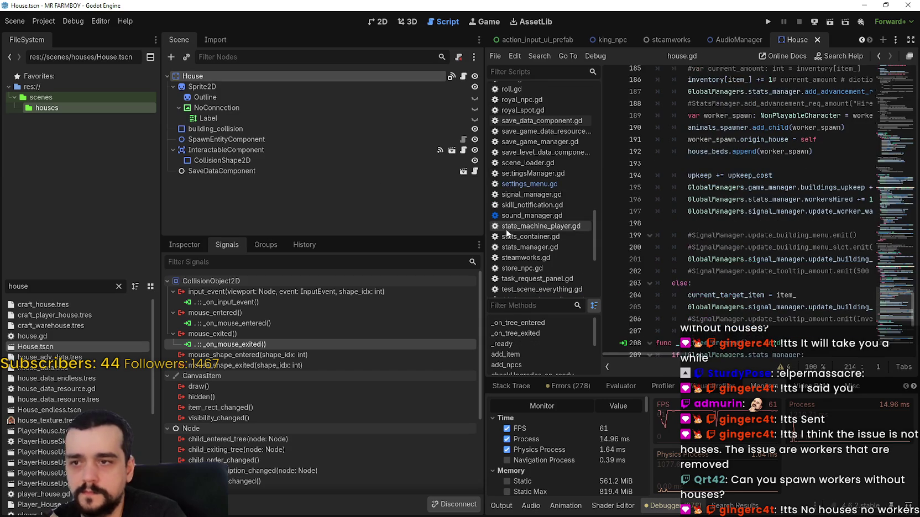
pyautogui.moveTo(422, 229); pyautogui.dragTo(270, 229)
pyautogui.moveTo(896, 165)
pyautogui.mouseDown()
pyautogui.moveTo(898, 92)
pyautogui.moveTo(896, 100)
pyautogui.mouseUp()
pyautogui.scroll(-15, 553, 166)
pyautogui.click(556, 94)
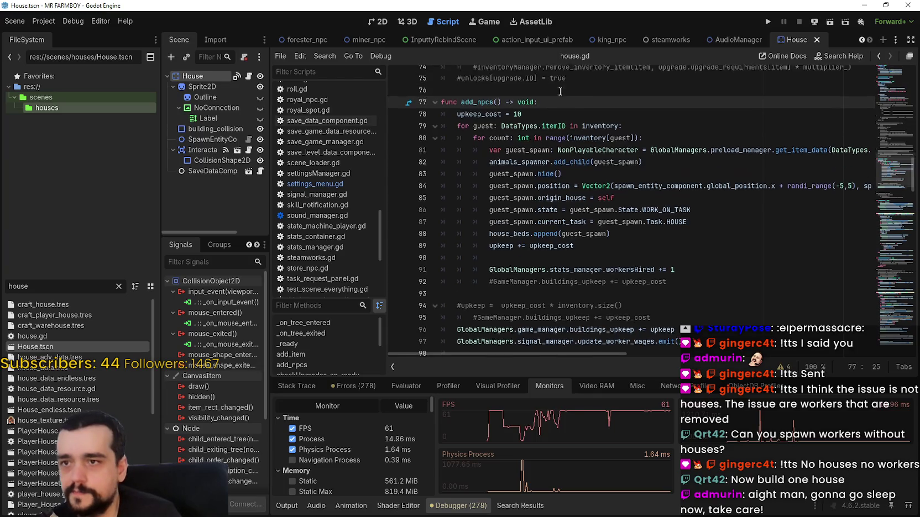
pyautogui.scroll(3, 556, 101)
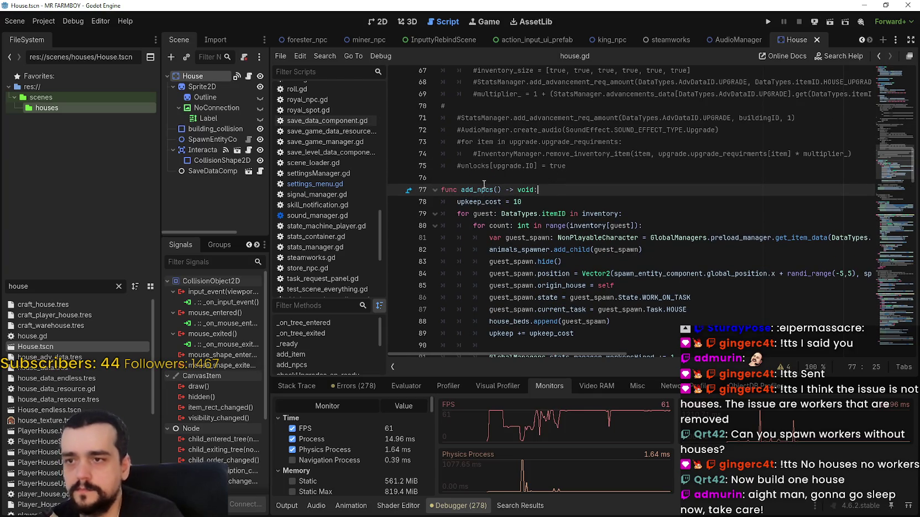
pyautogui.hotkey('ctrl', 'f')
pyautogui.scroll(1, 619, 286)
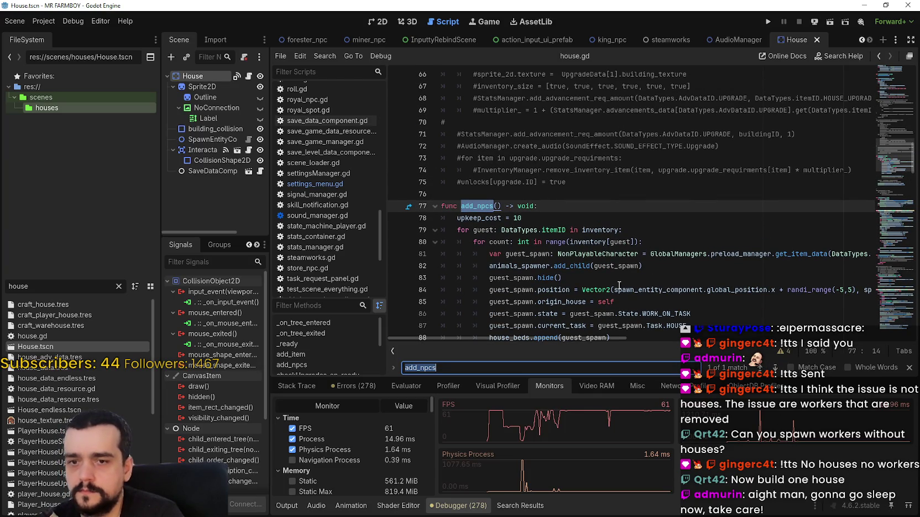
pyautogui.click(482, 206)
# Step: Search all project scripts for add_npcs and open the call on building.gd line 41
pyautogui.hotkey('ctrl', 'shift', 'f')
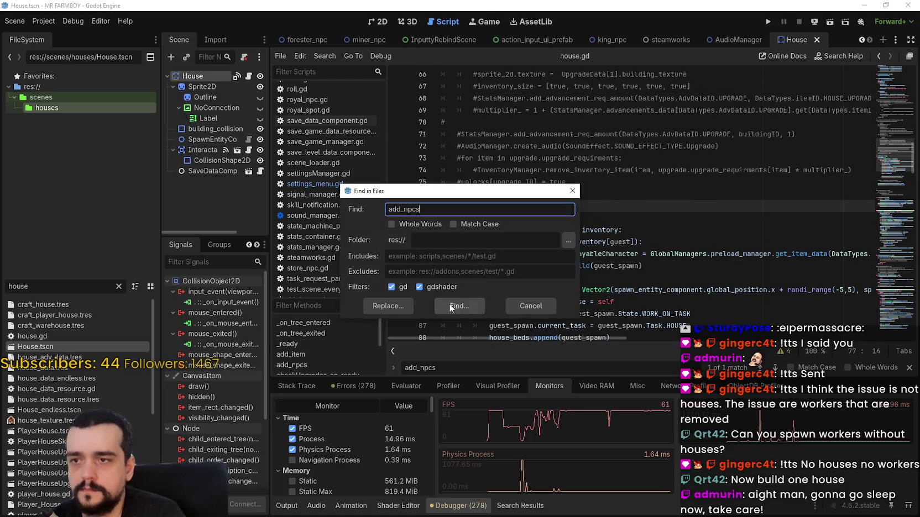
pyautogui.press('Return')
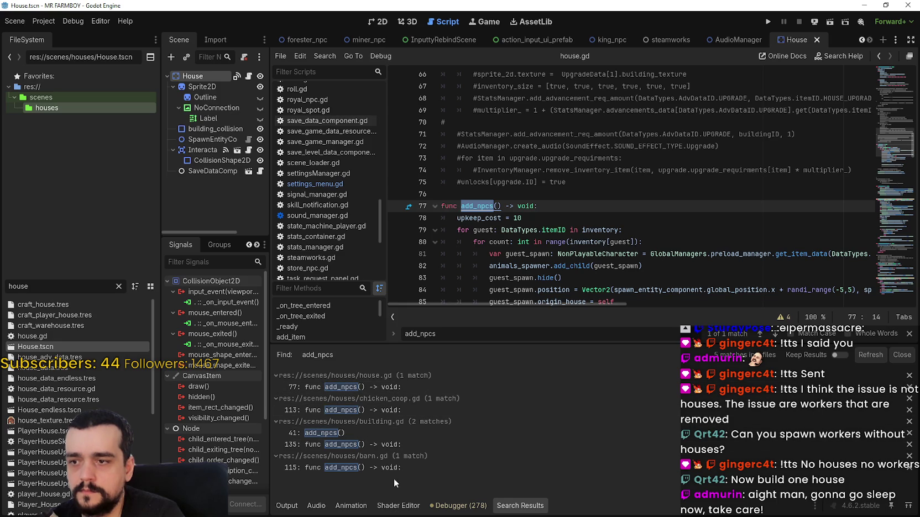
pyautogui.click(388, 432)
pyautogui.scroll(2, 588, 274)
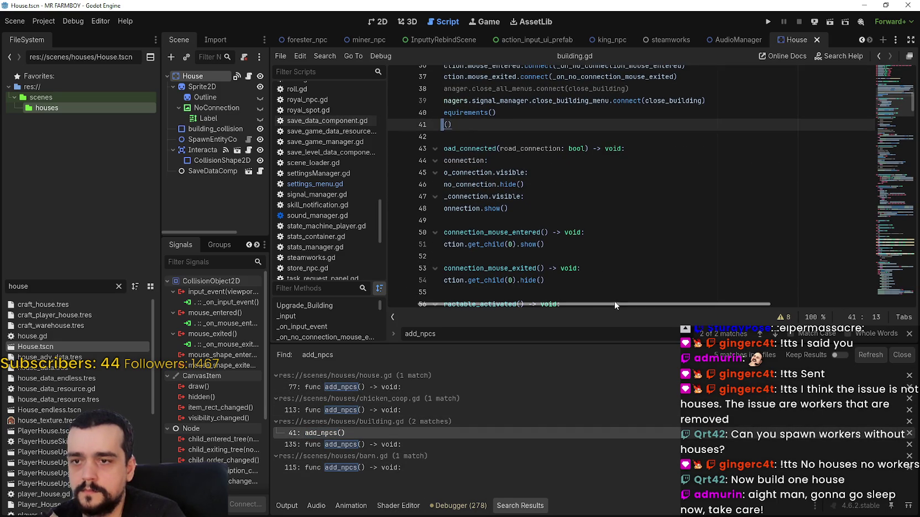
pyautogui.moveTo(615, 303); pyautogui.dragTo(585, 303)
pyautogui.scroll(5, 452, 196)
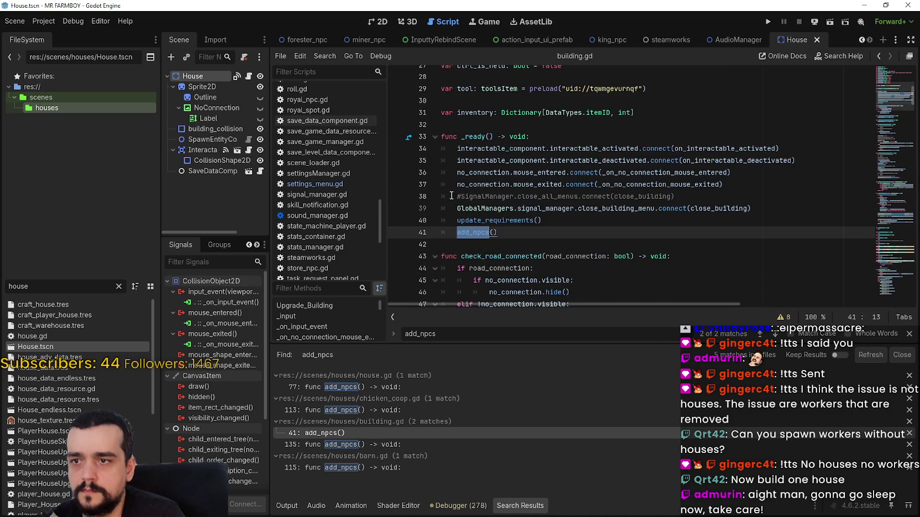
pyautogui.click(475, 243)
pyautogui.click(455, 232)
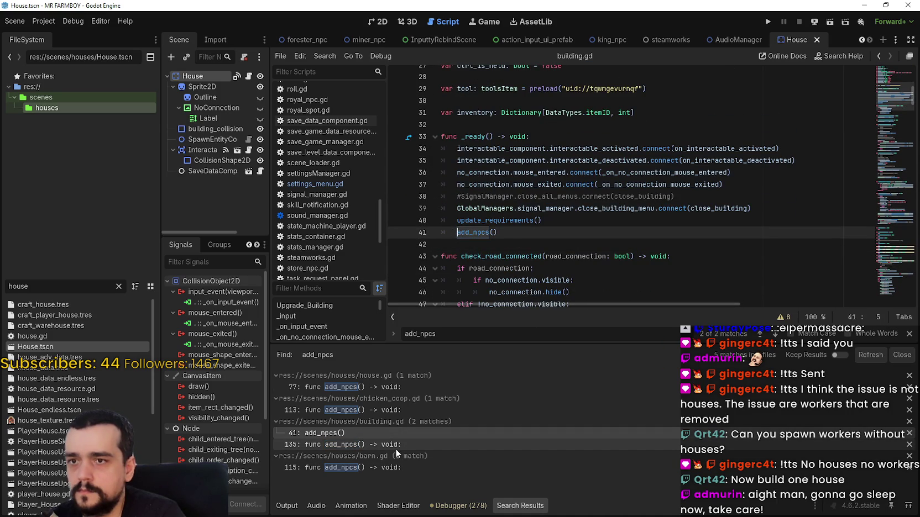
# Step: Add a 'pass' line after upkeep_cost in house.gd's add_npcs
pyautogui.click(404, 387)
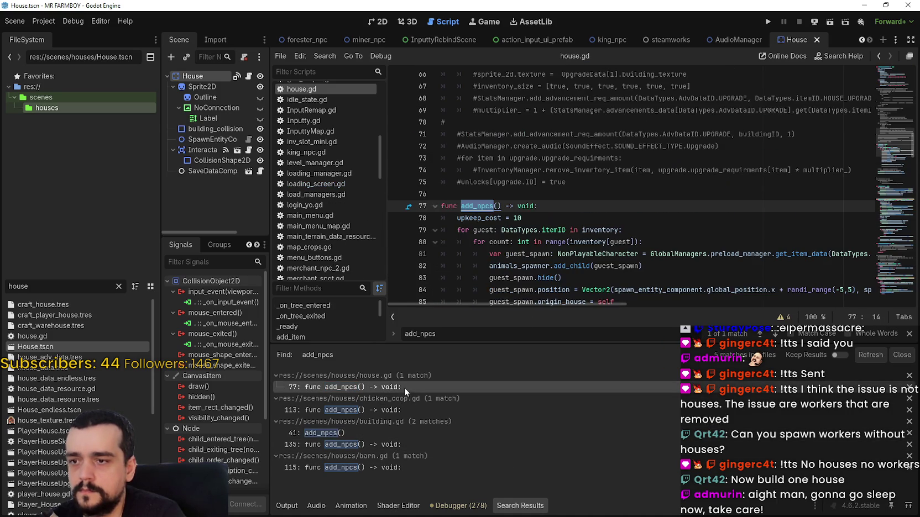
pyautogui.press('Return')
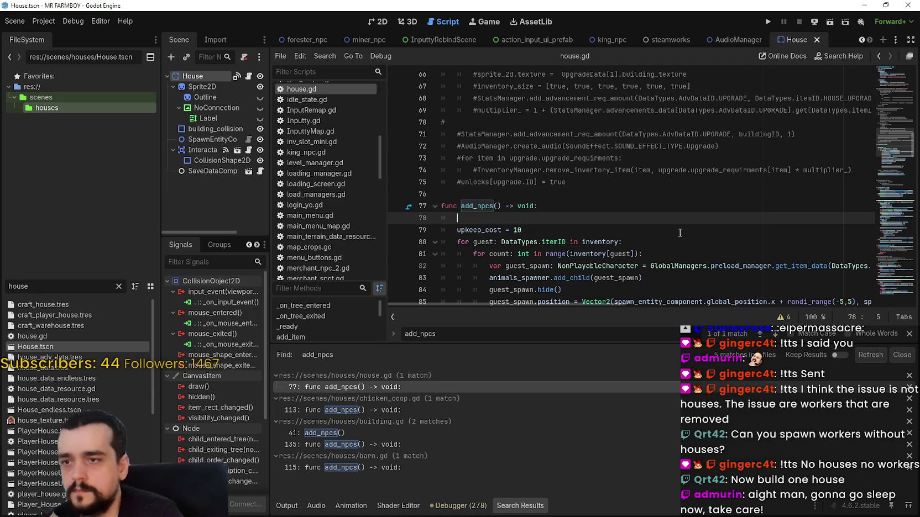
pyautogui.press('BackSpace')
pyautogui.press('BackSpace')
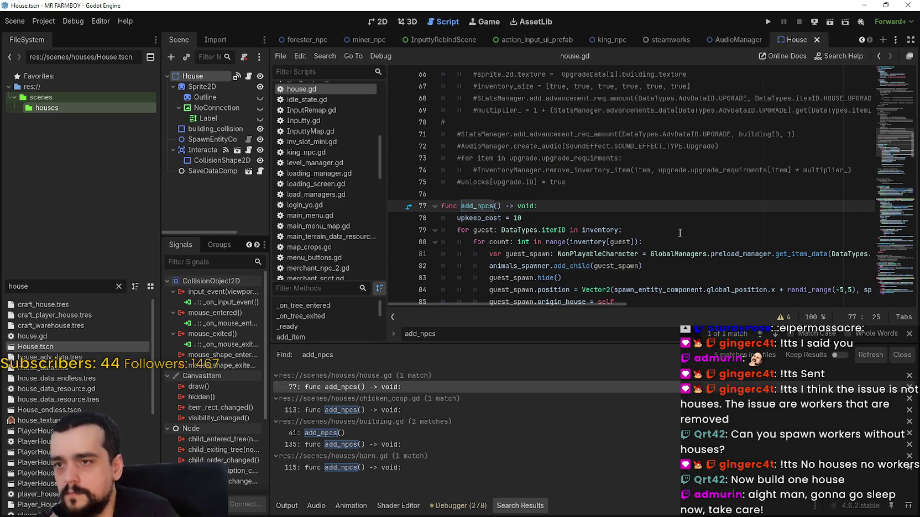
pyautogui.press('Down')
pyautogui.press('Return')
pyautogui.write('pass')
# Step: Comment out the guest-spawning loop on lines 80–94 with Ctrl+K and save house.gd
pyautogui.scroll(-6, 674, 230)
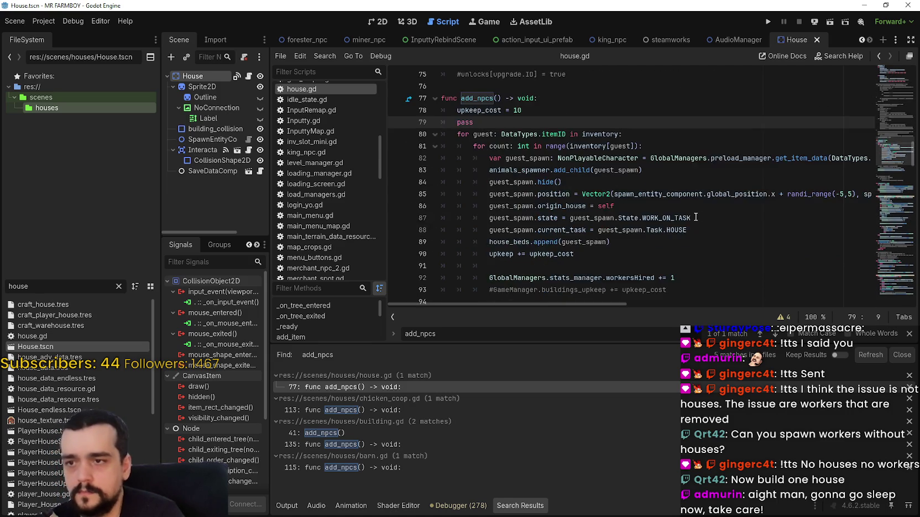
pyautogui.moveTo(712, 244)
pyautogui.mouseDown()
pyautogui.moveTo(558, 166)
pyautogui.moveTo(544, 88)
pyautogui.moveTo(537, 212)
pyautogui.moveTo(547, 66)
pyautogui.moveTo(550, 187)
pyautogui.moveTo(531, 212)
pyautogui.moveTo(486, 205)
pyautogui.moveTo(428, 136)
pyautogui.mouseUp()
pyautogui.moveTo(584, 177)
pyautogui.mouseDown()
pyautogui.moveTo(564, 307)
pyautogui.moveTo(608, 216)
pyautogui.moveTo(603, 202)
pyautogui.moveTo(441, 129)
pyautogui.mouseUp()
pyautogui.hotkey('ctrl', 'k')
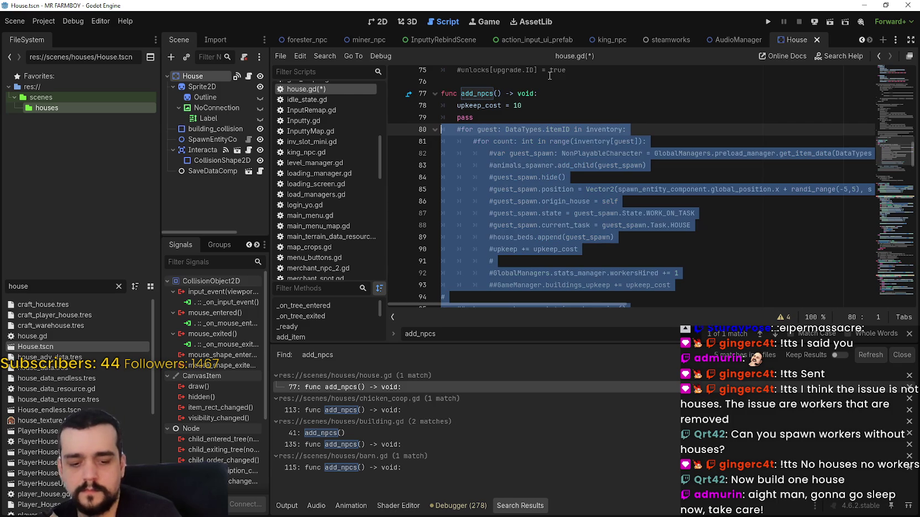
pyautogui.hotkey('ctrl', 's')
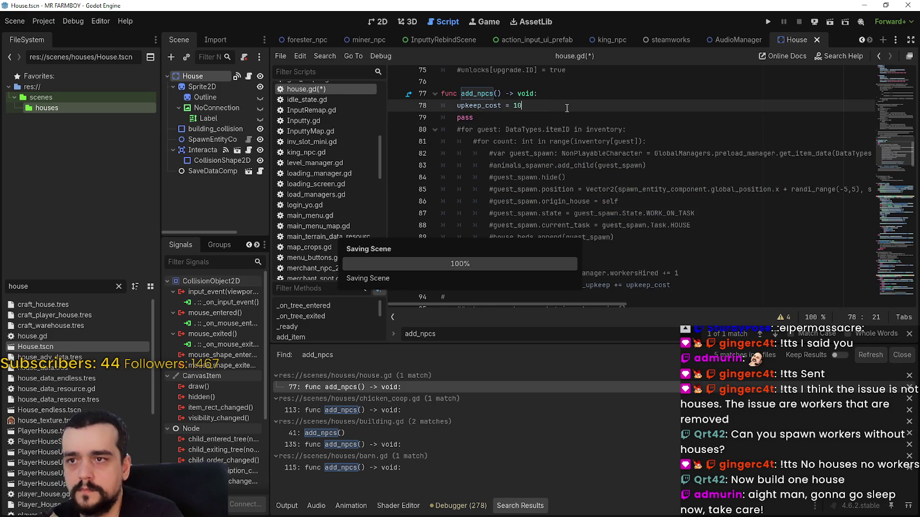
pyautogui.click(528, 118)
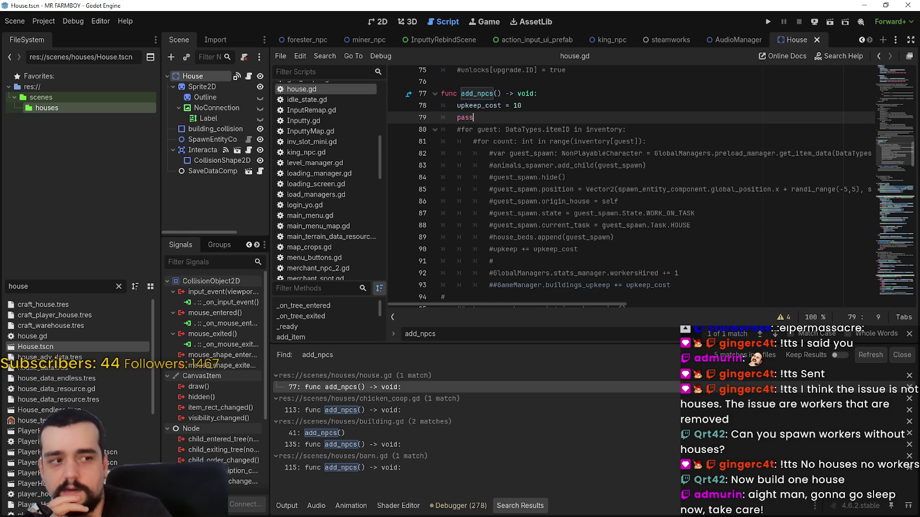
# Step: Run the game and arrange it on the left with Task Manager at top-right
pyautogui.click(766, 24)
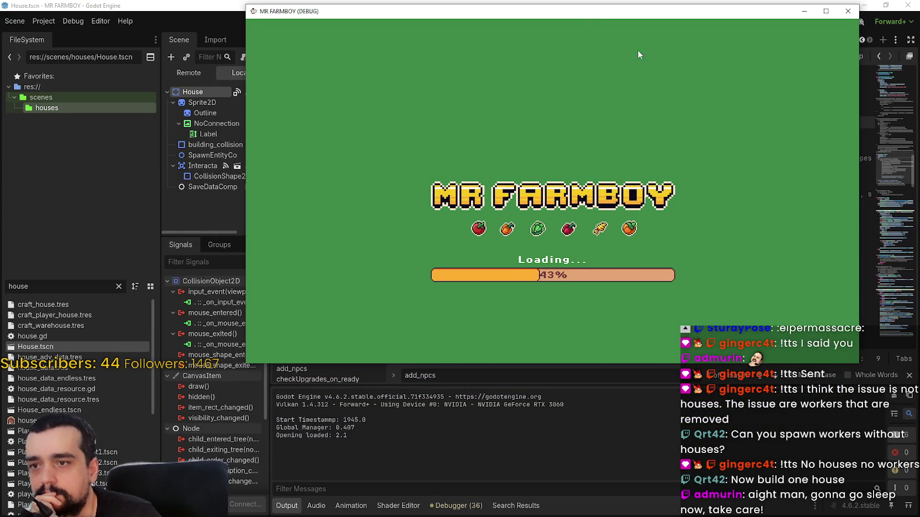
pyautogui.hotkey('ctrl', 'shift', 'Escape')
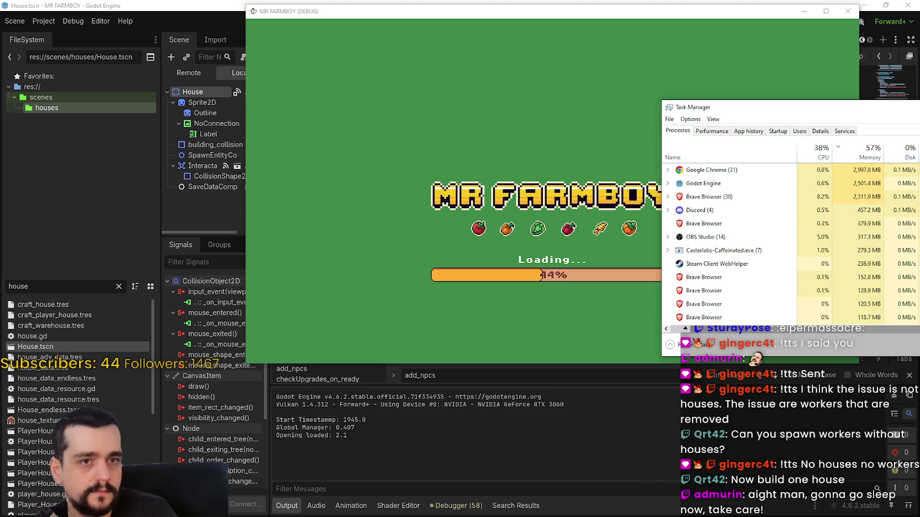
pyautogui.hotkey('alt', 'F4')
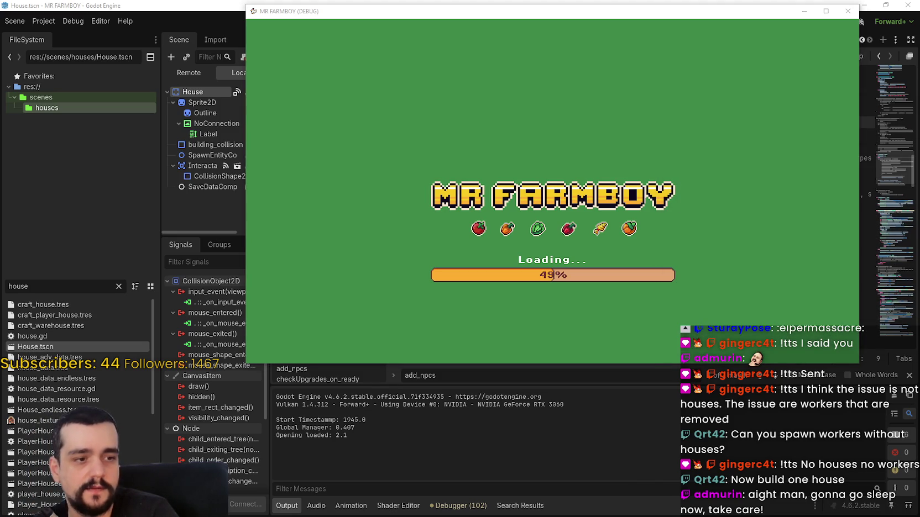
pyautogui.hotkey('ctrl', 'shift', 'Escape')
pyautogui.moveTo(553, 101); pyautogui.dragTo(774, 101)
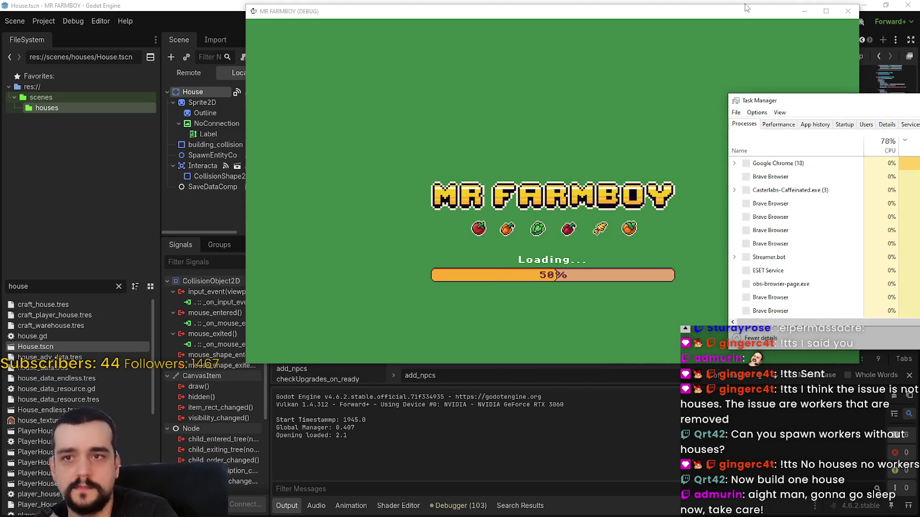
pyautogui.moveTo(746, 8); pyautogui.dragTo(456, 5)
pyautogui.moveTo(867, 101)
pyautogui.mouseDown()
pyautogui.moveTo(728, 77)
pyautogui.moveTo(737, 72)
pyautogui.mouseUp()
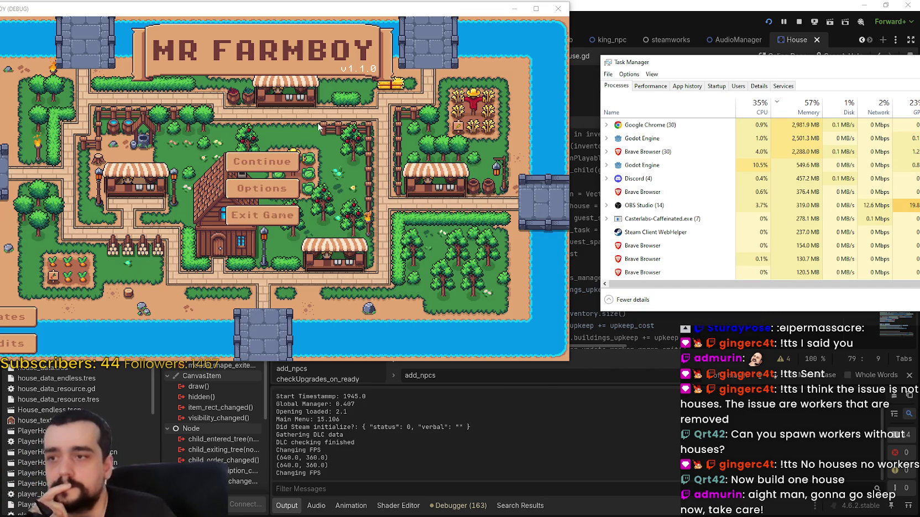
# Step: Load Save 8 from the saved games list
pyautogui.click(343, 159)
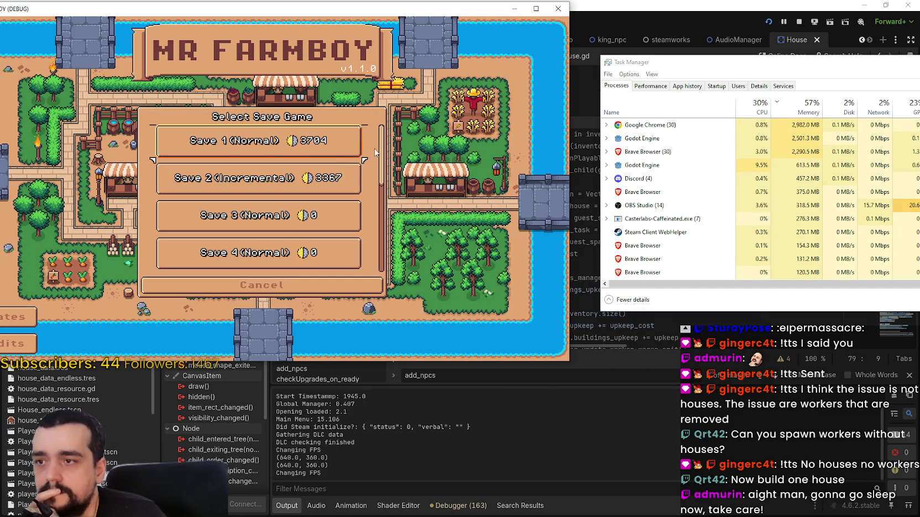
pyautogui.scroll(-5, 375, 152)
pyautogui.click(237, 191)
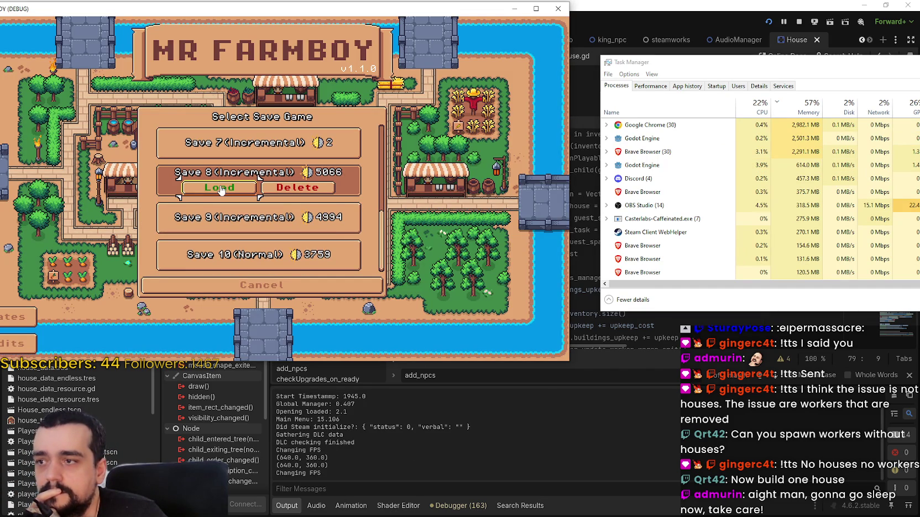
pyautogui.click(220, 187)
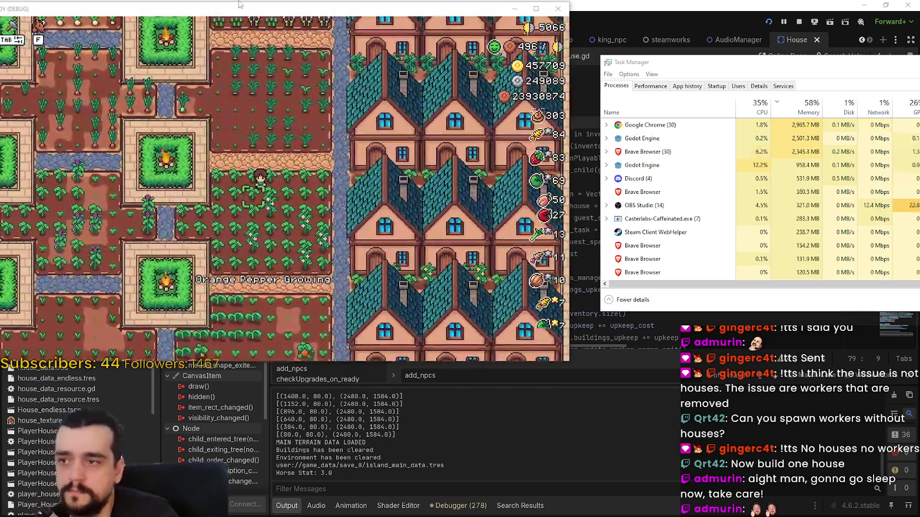
# Step: Pan the camera up and right over the farm, then pause and resume with Esc
pyautogui.moveTo(239, 5); pyautogui.dragTo(275, 14)
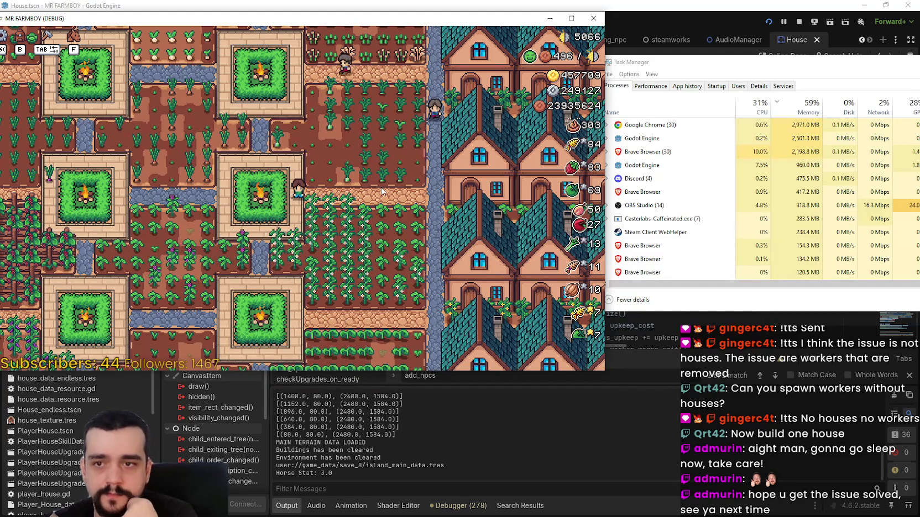
pyautogui.press('w')
pyautogui.press('d')
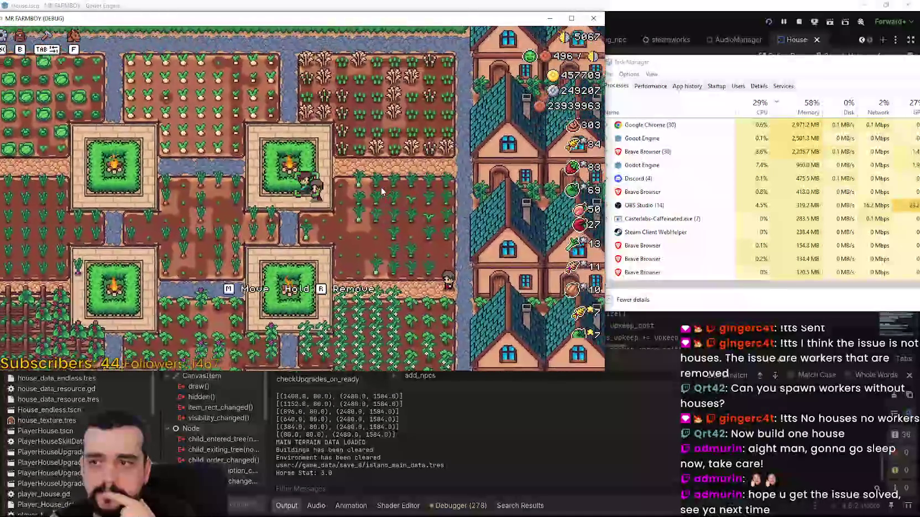
pyautogui.press('d')
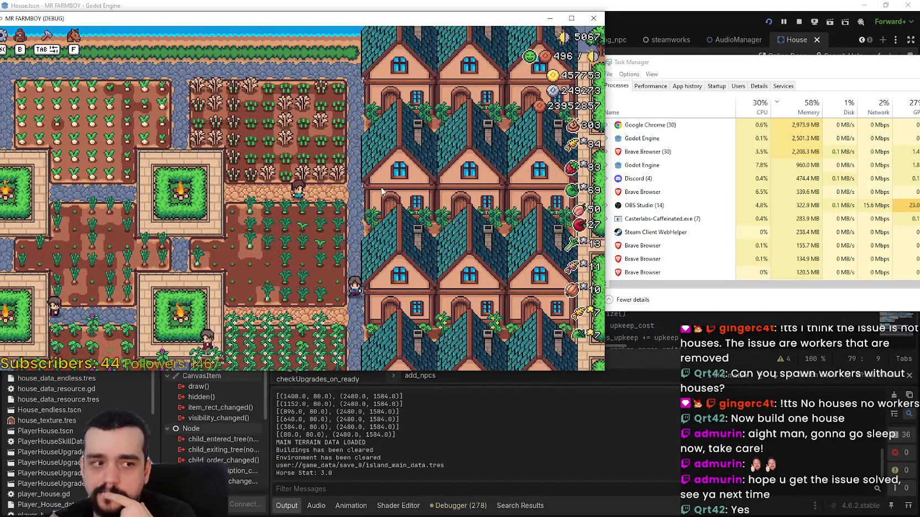
pyautogui.press('Escape')
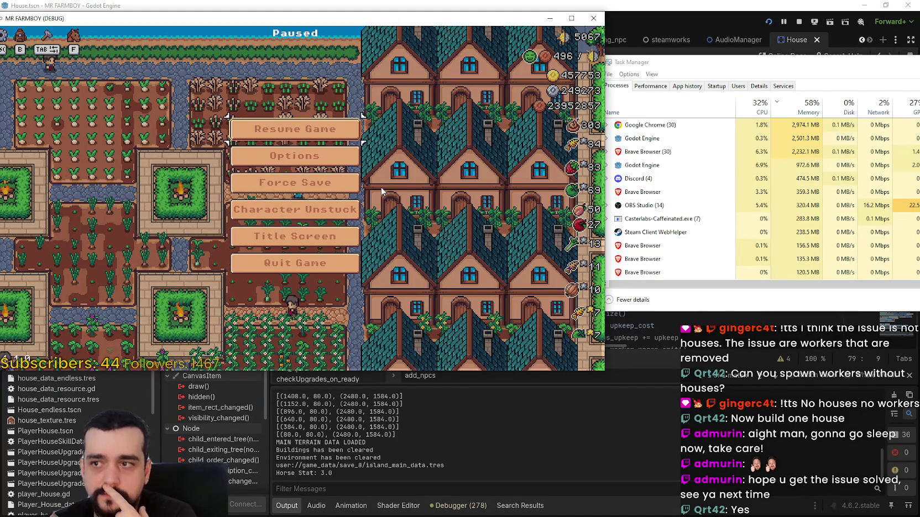
pyautogui.press('Escape')
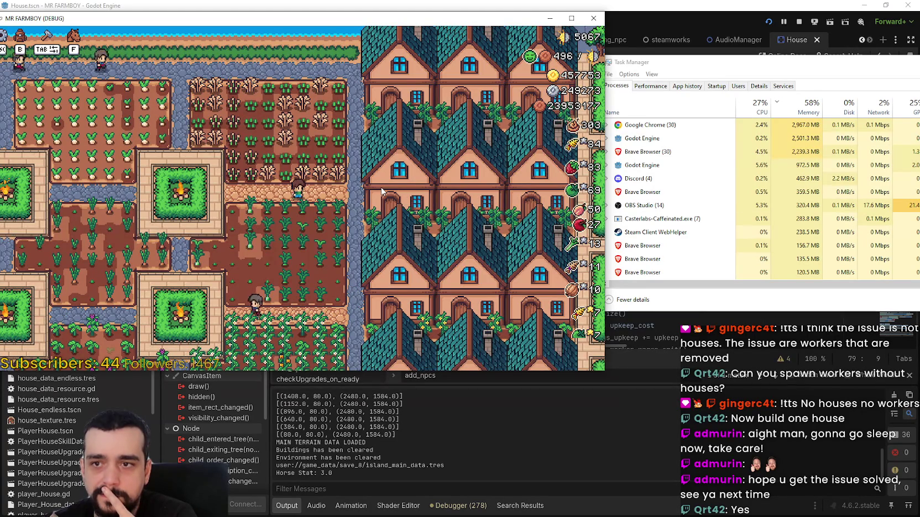
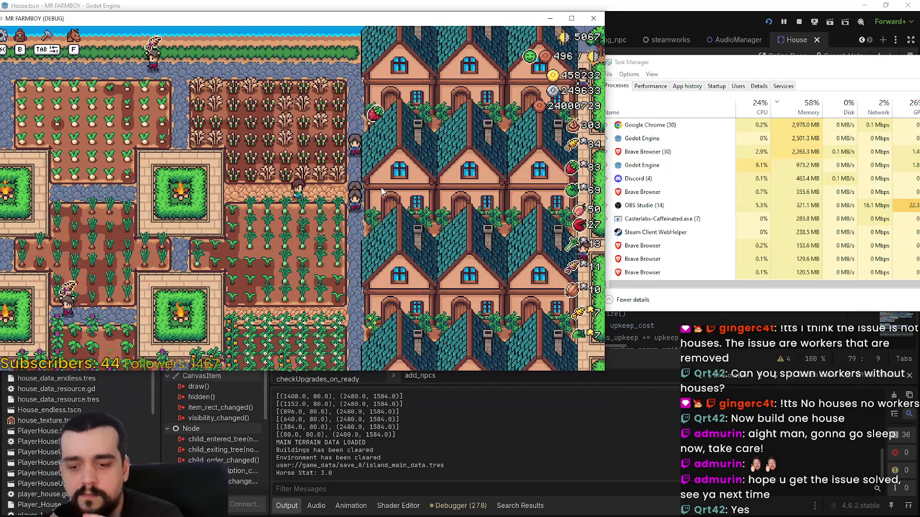
# Step: Check frame times in the Debugger Monitors and CPU in Task Manager, then stop the game
pyautogui.press('Escape')
pyautogui.press('Escape')
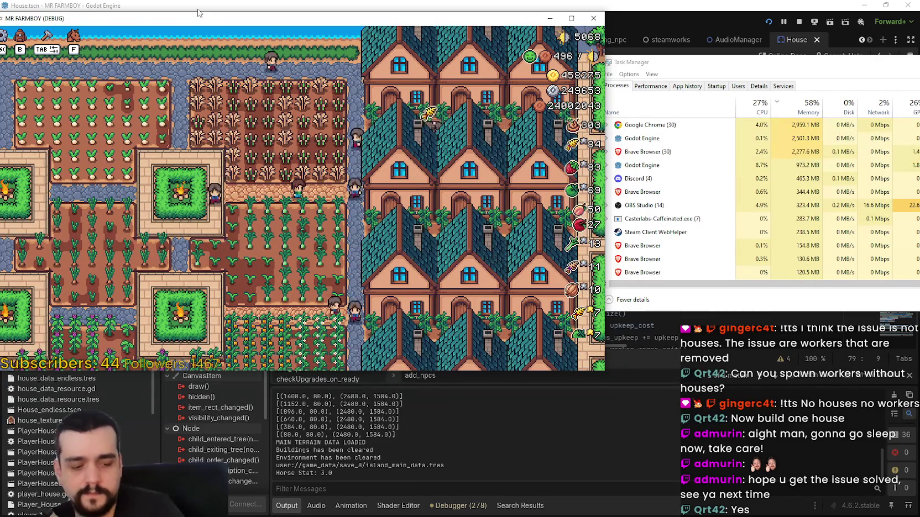
pyautogui.click(486, 507)
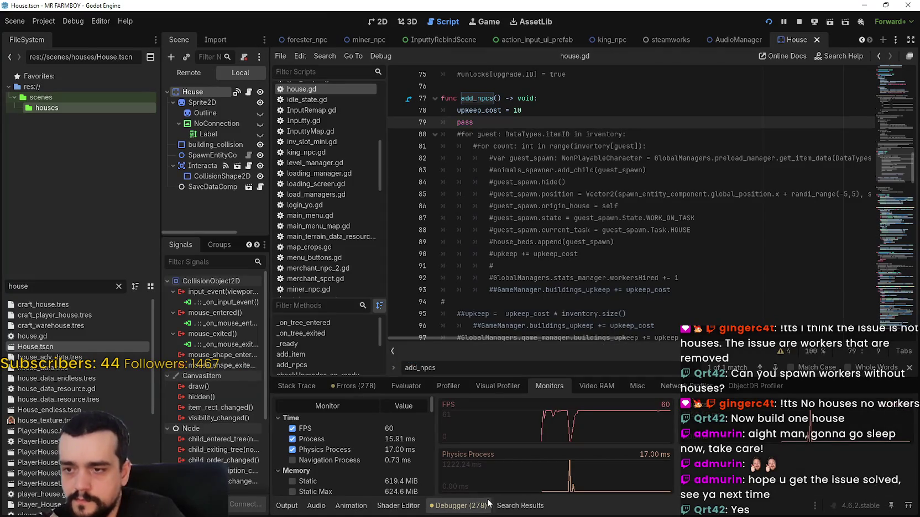
pyautogui.hotkey('alt', 'Tab')
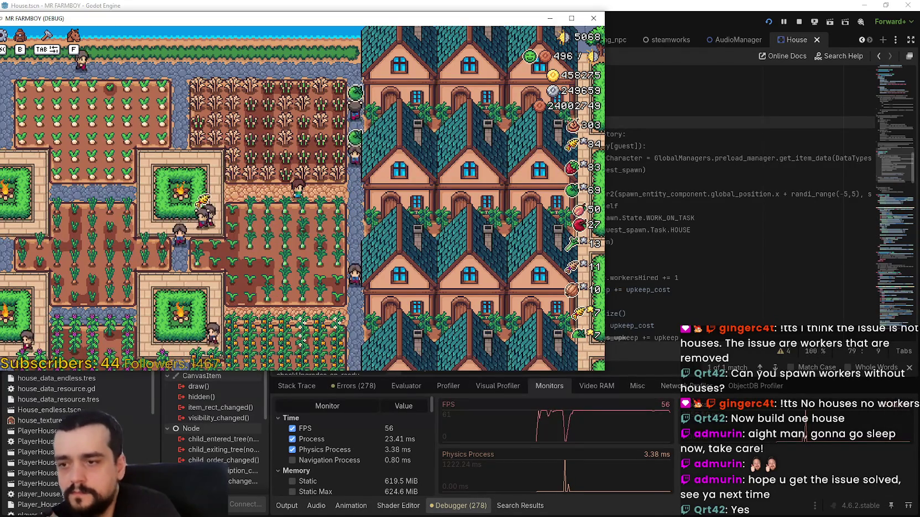
pyautogui.hotkey('alt', 'Tab')
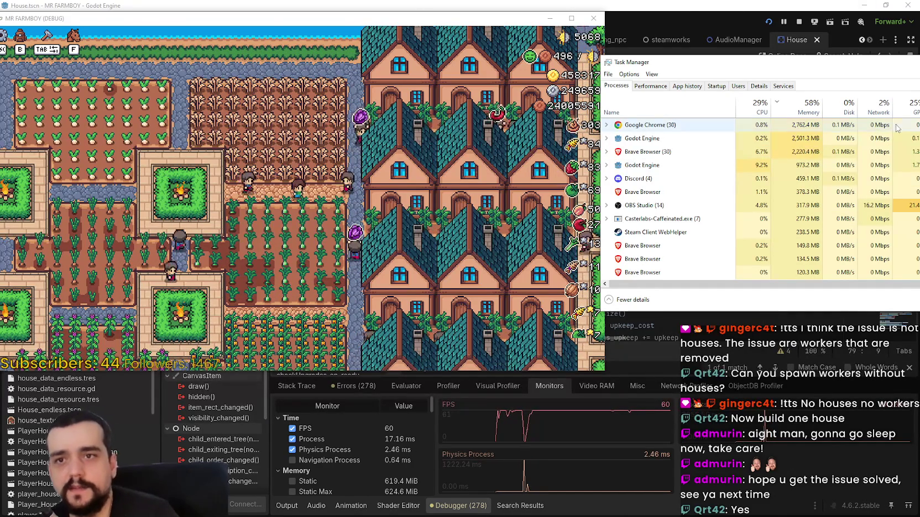
pyautogui.click(800, 22)
# Step: Uncomment the guest-spawning loop in add_npcs and delete the pass line
pyautogui.hotkey('shift', 'Up')
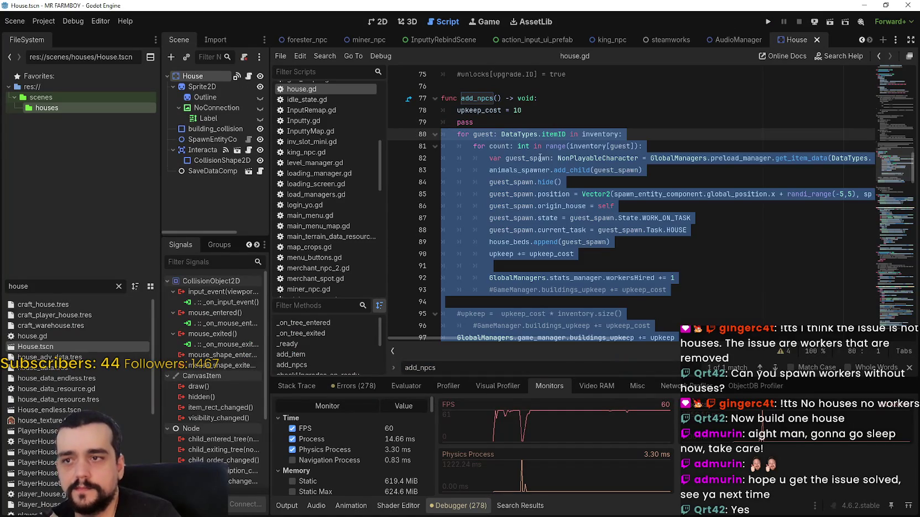
pyautogui.click(486, 122)
pyautogui.press('BackSpace')
pyautogui.press('BackSpace')
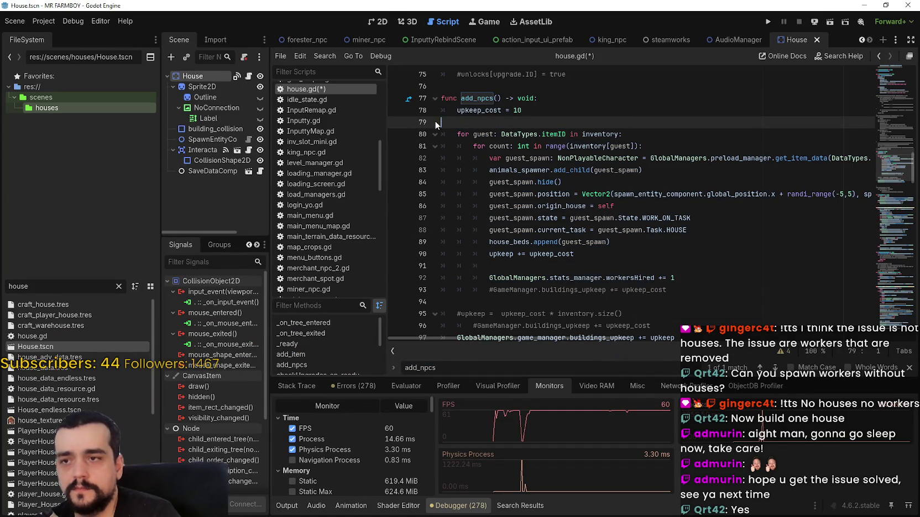
pyautogui.click(650, 253)
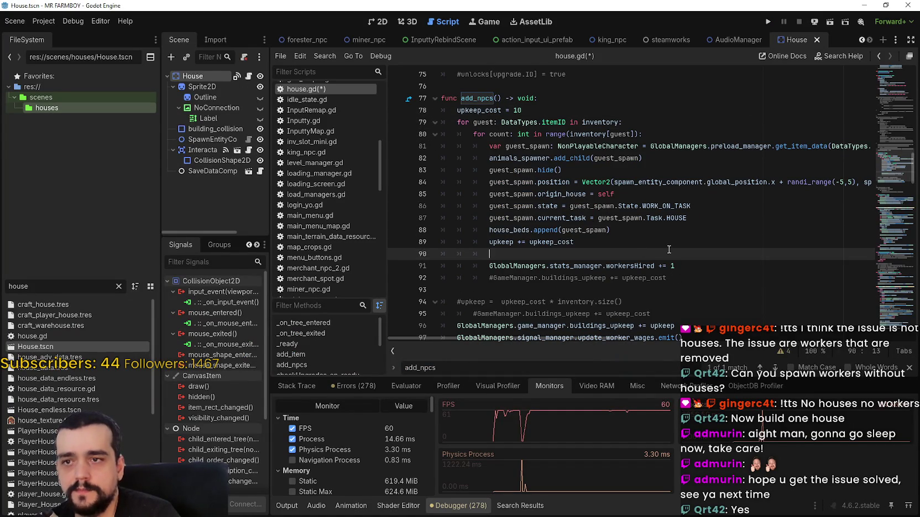
pyautogui.click(697, 145)
pyautogui.press('Up')
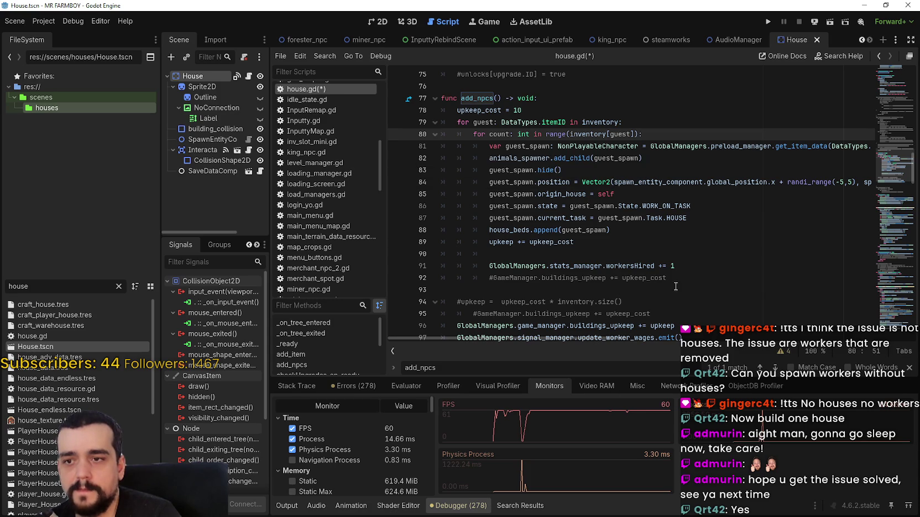
pyautogui.click(690, 256)
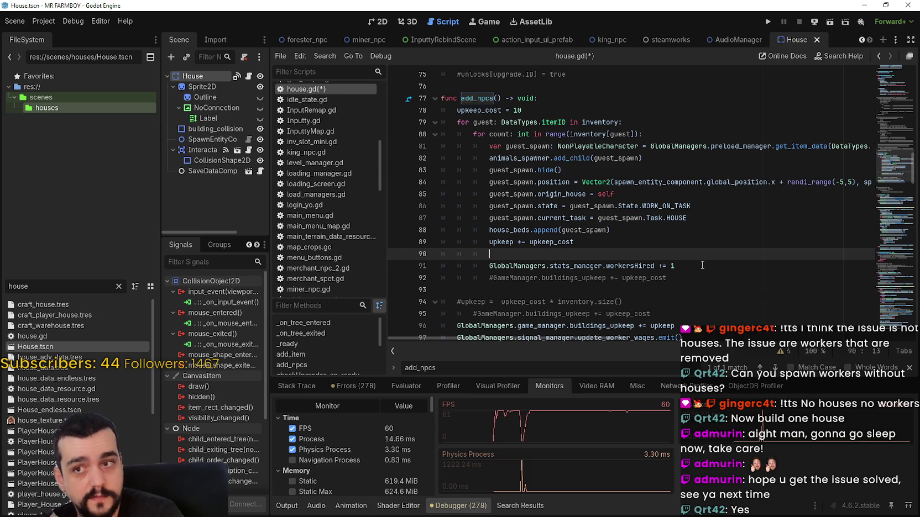
# Step: Add 'if guest != DataTypes.itemID.CARRIER: continue' inside the inner loop and save house.gd
pyautogui.click(684, 137)
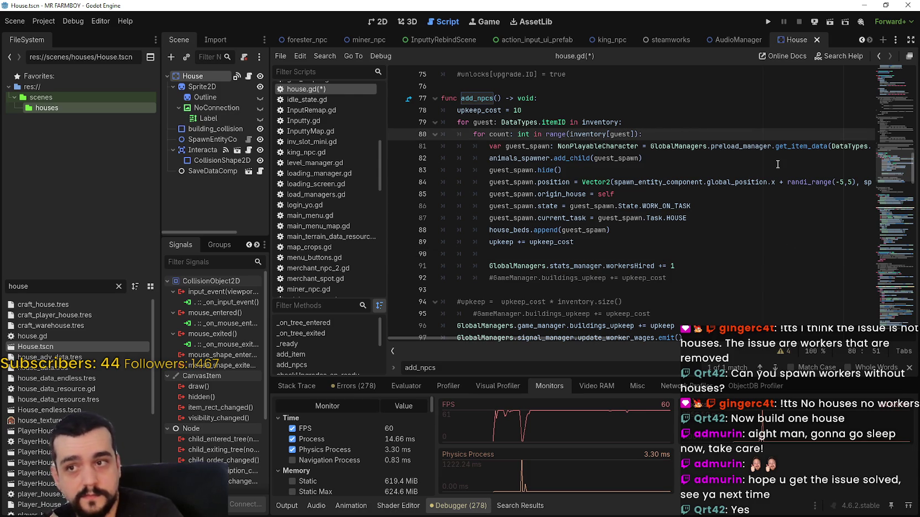
pyautogui.press('Return')
pyautogui.press('BackSpace')
pyautogui.press('BackSpace')
pyautogui.write('i')
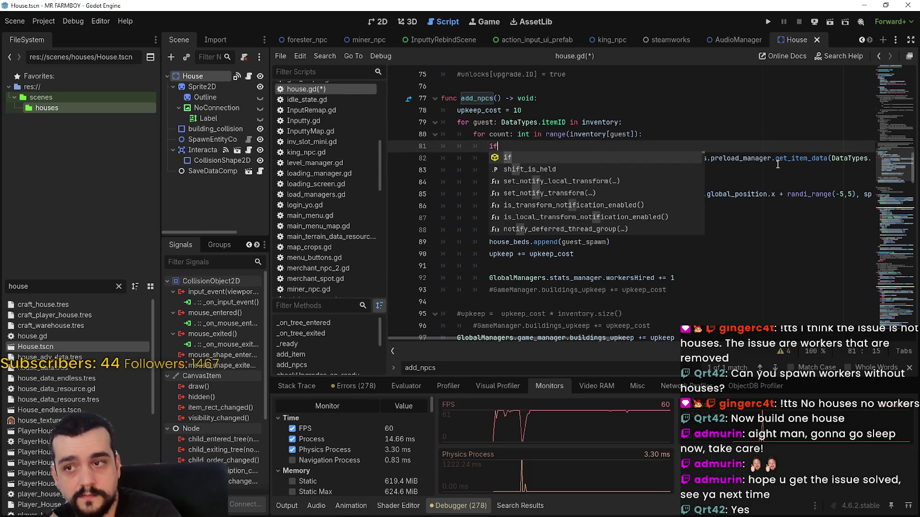
pyautogui.write('f')
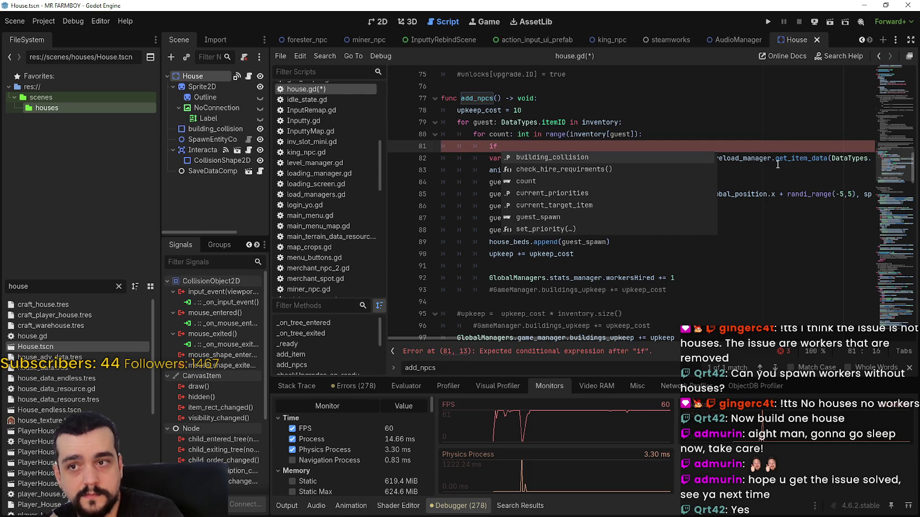
pyautogui.write('que')
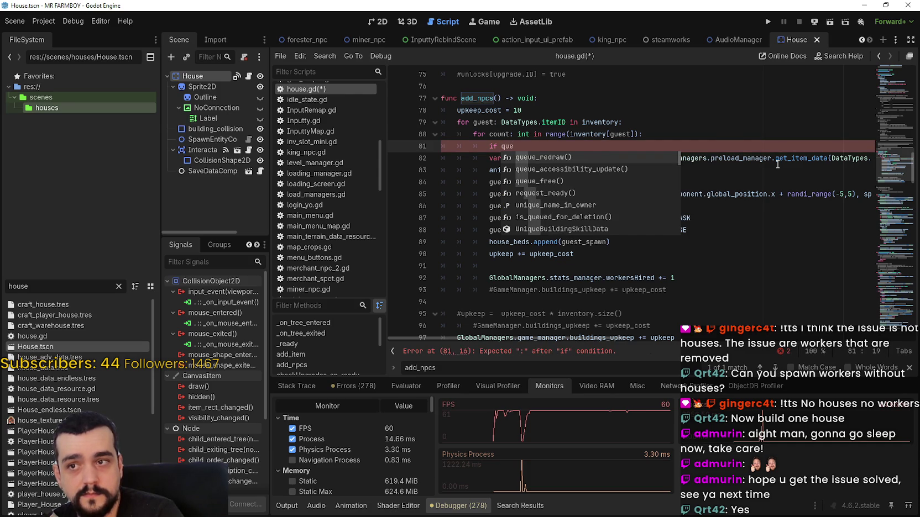
pyautogui.press('BackSpace')
pyautogui.press('BackSpace')
pyautogui.press('BackSpace')
pyautogui.write('guest')
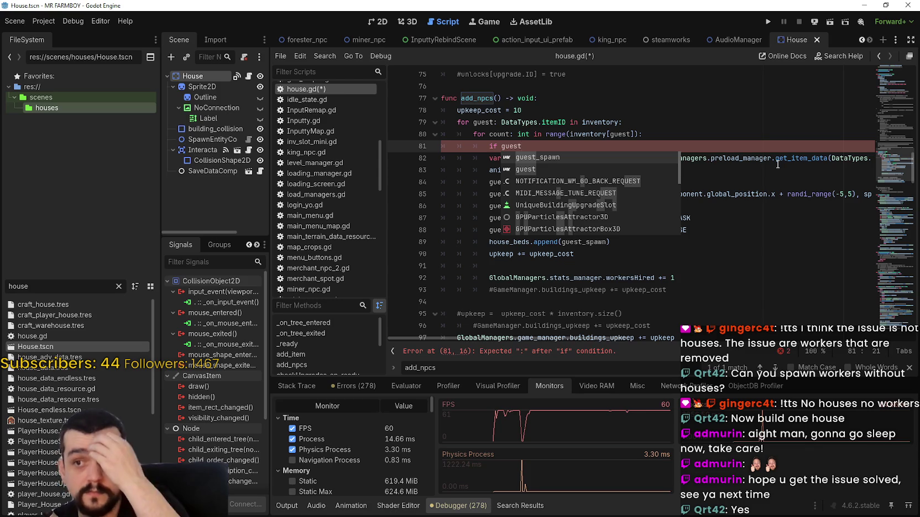
pyautogui.write(' !')
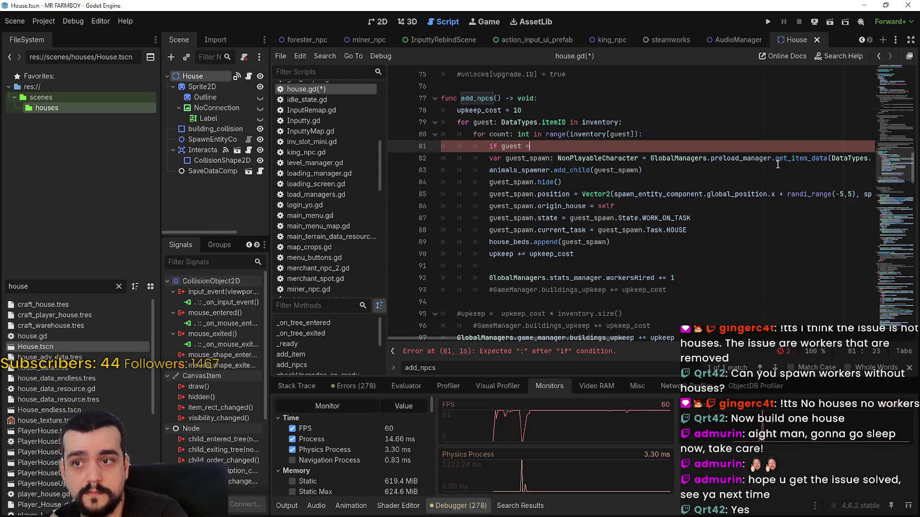
pyautogui.write('1 DataTypes.')
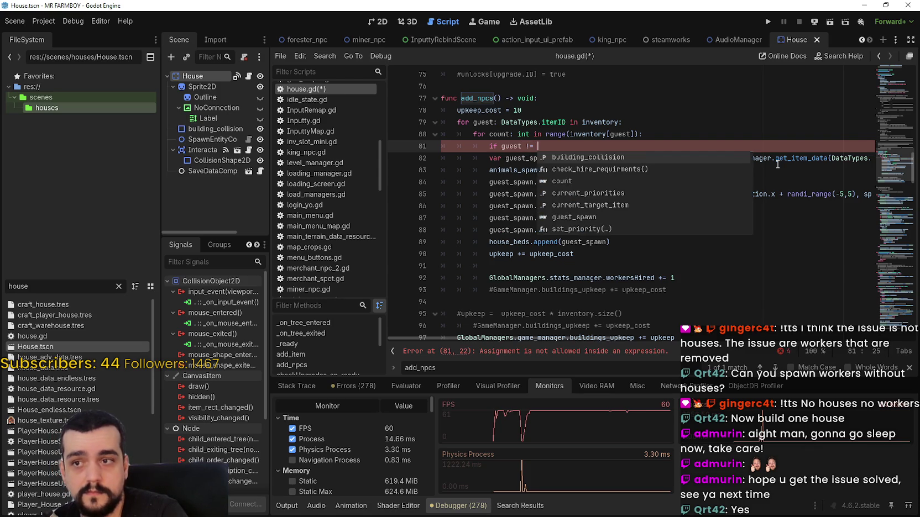
pyautogui.write('i')
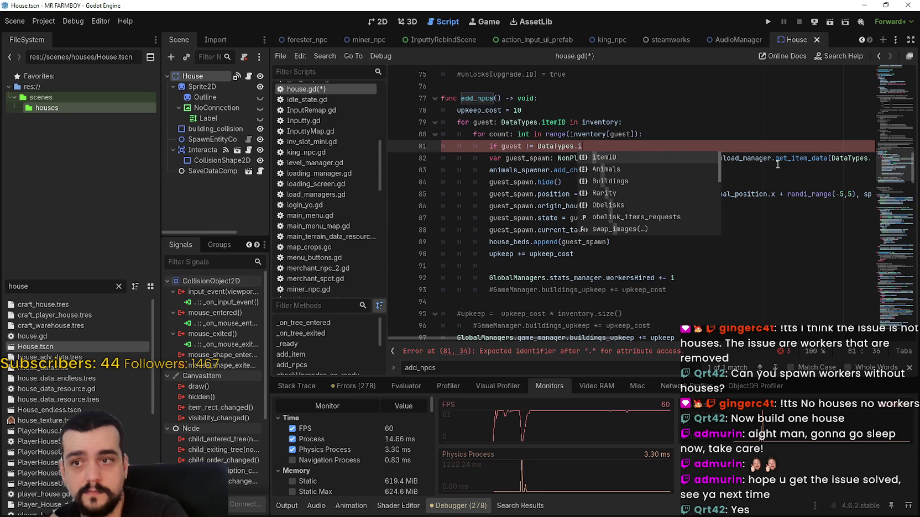
pyautogui.write('temID.Carr')
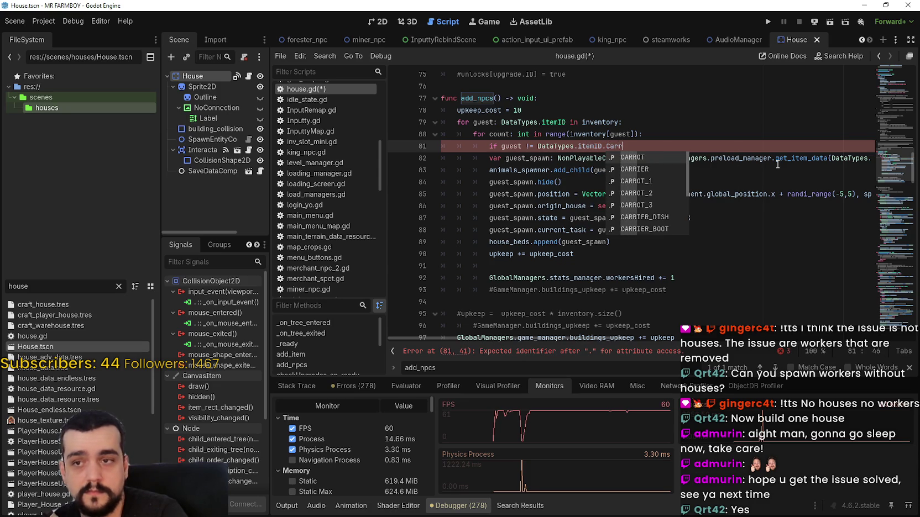
pyautogui.press('Escape')
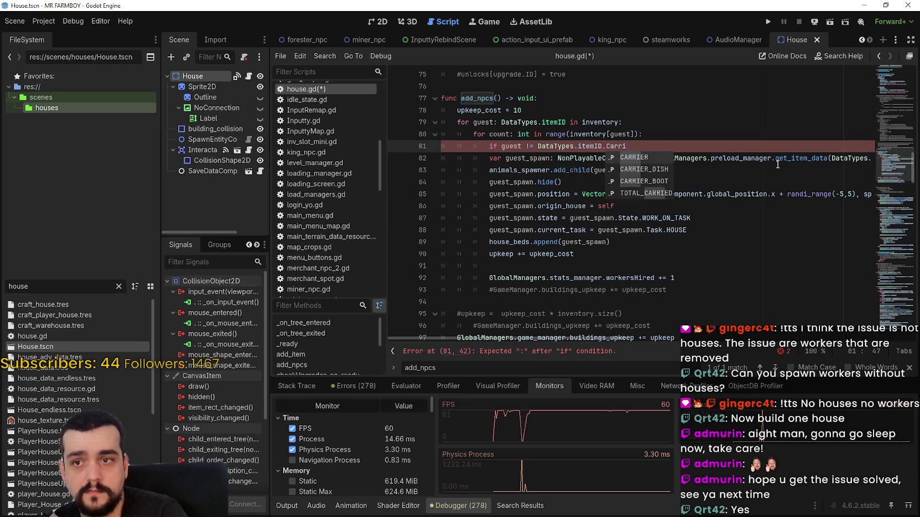
pyautogui.press('Return')
pyautogui.write(':')
pyautogui.press('Return')
pyautogui.write('continue')
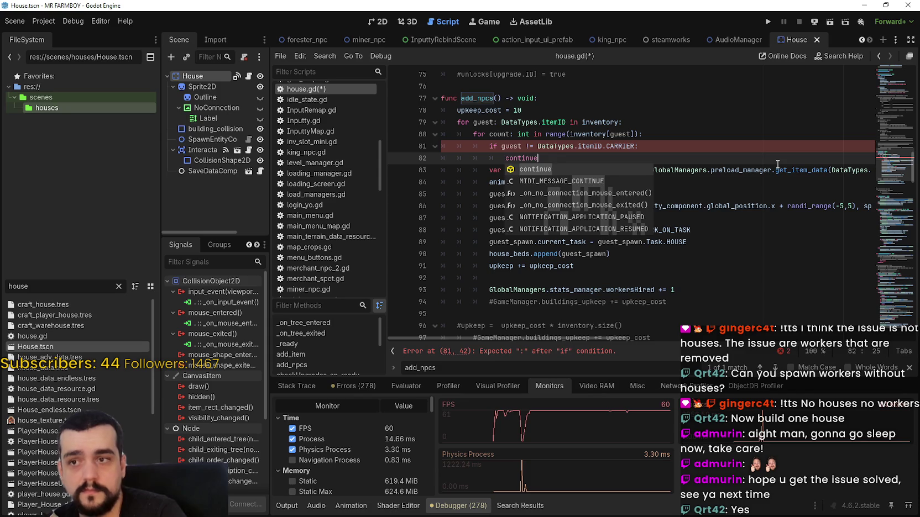
pyautogui.press('Return')
pyautogui.click(660, 276)
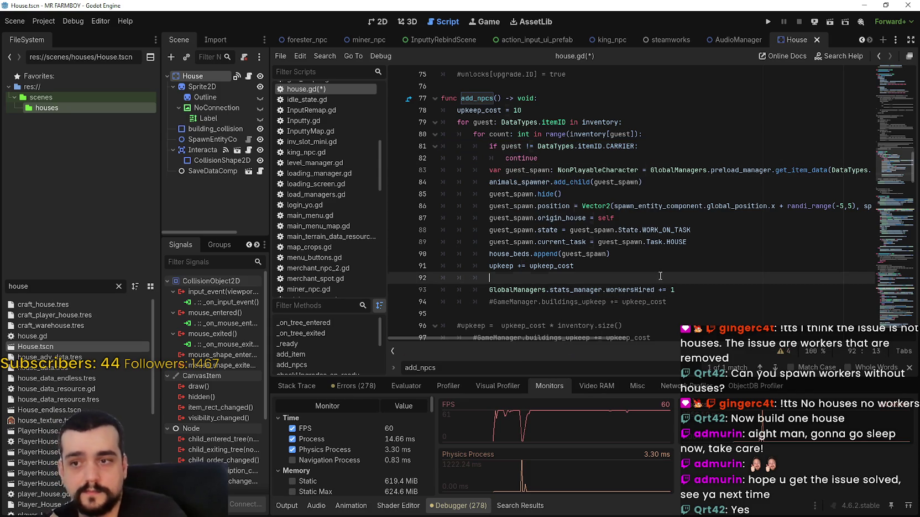
pyautogui.hotkey('ctrl', 's')
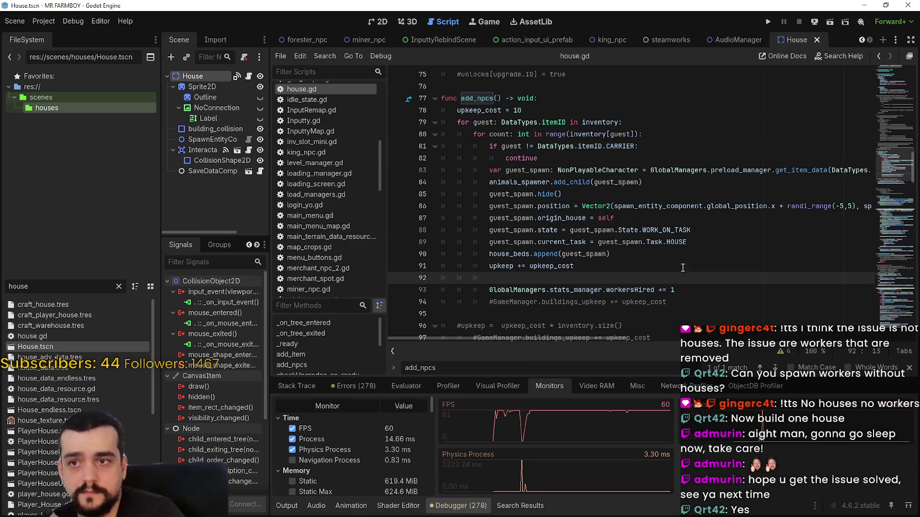
# Step: Run the project and position the game window near the top-left of the screen
pyautogui.click(767, 22)
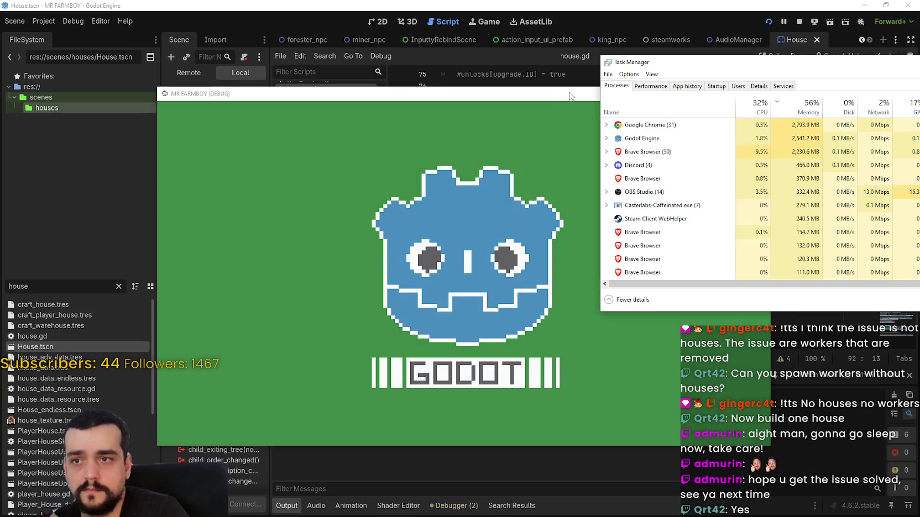
pyautogui.moveTo(569, 96); pyautogui.dragTo(412, 25)
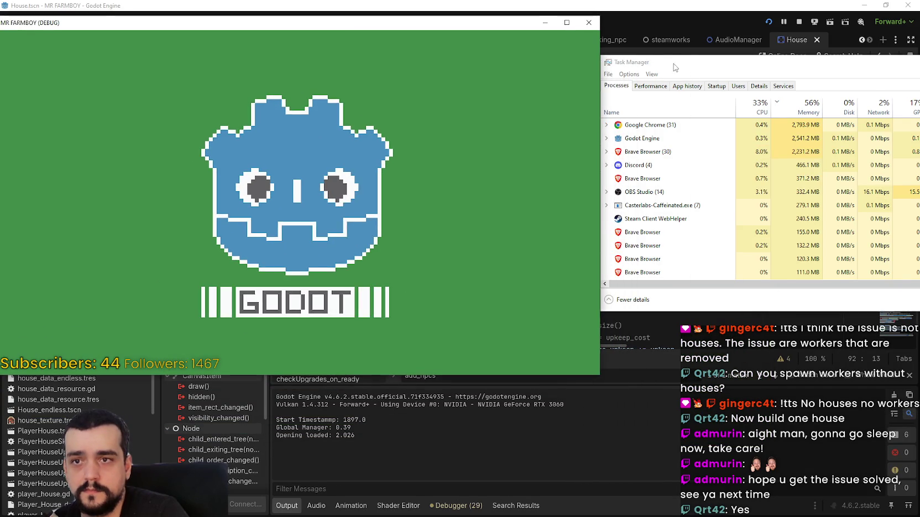
pyautogui.moveTo(675, 67); pyautogui.dragTo(770, 61)
pyautogui.moveTo(453, 28); pyautogui.dragTo(486, 25)
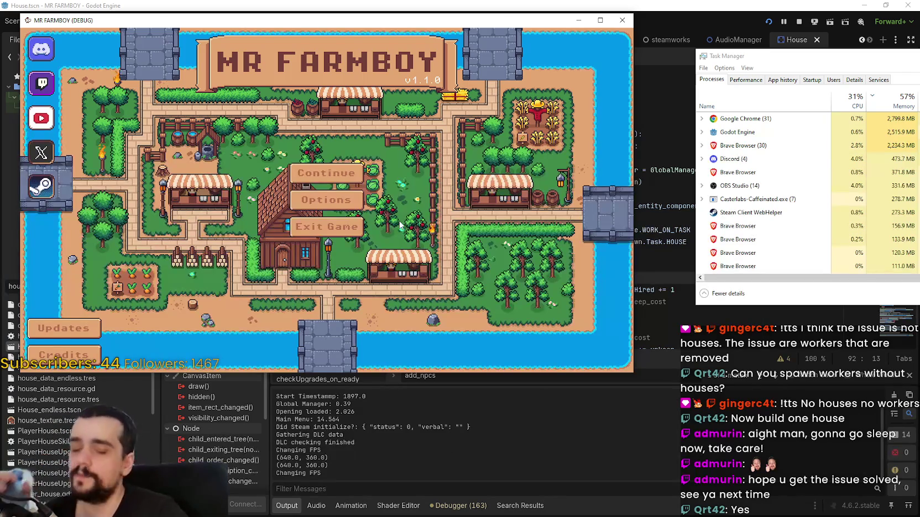
# Step: Pick the Save 8 (Incremental) slot, open Task Manager beside the game, and load the world
pyautogui.click(320, 173)
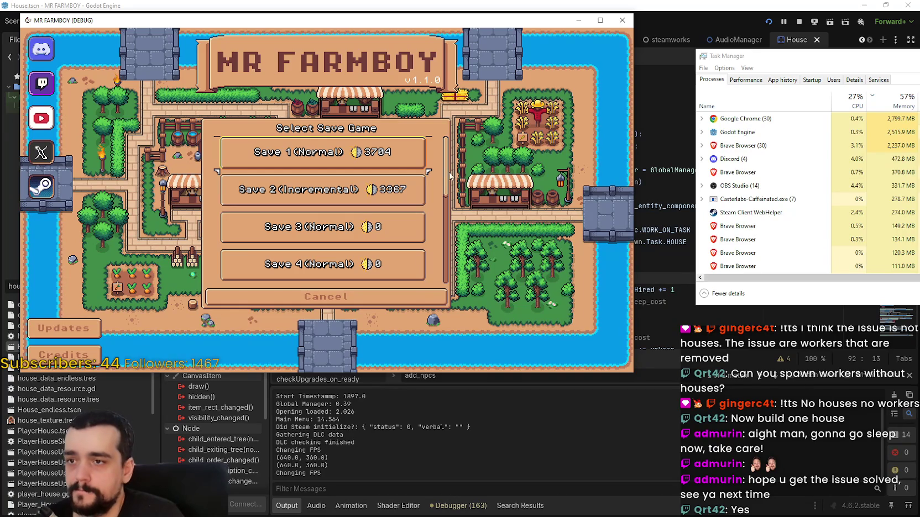
pyautogui.scroll(-5, 455, 203)
pyautogui.click(294, 199)
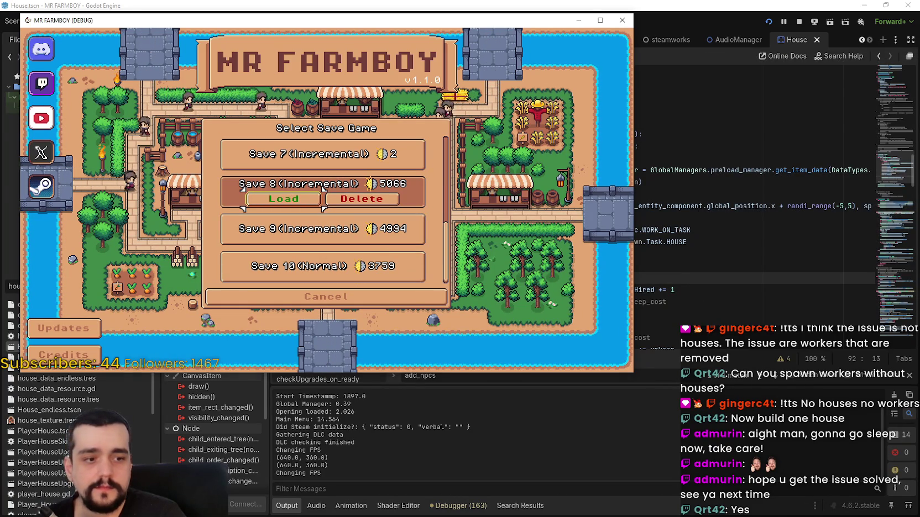
pyautogui.hotkey('ctrl', 'shift', 'Escape')
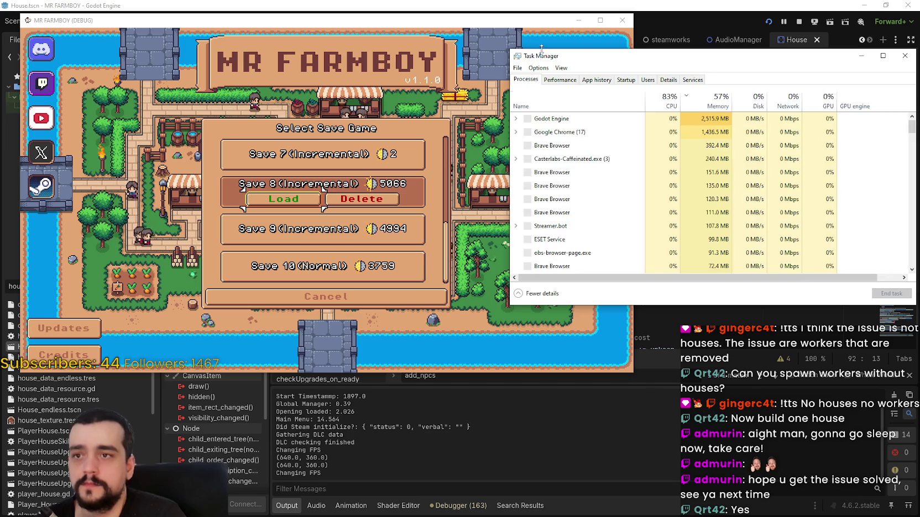
pyautogui.moveTo(688, 70); pyautogui.dragTo(717, 68)
pyautogui.click(285, 198)
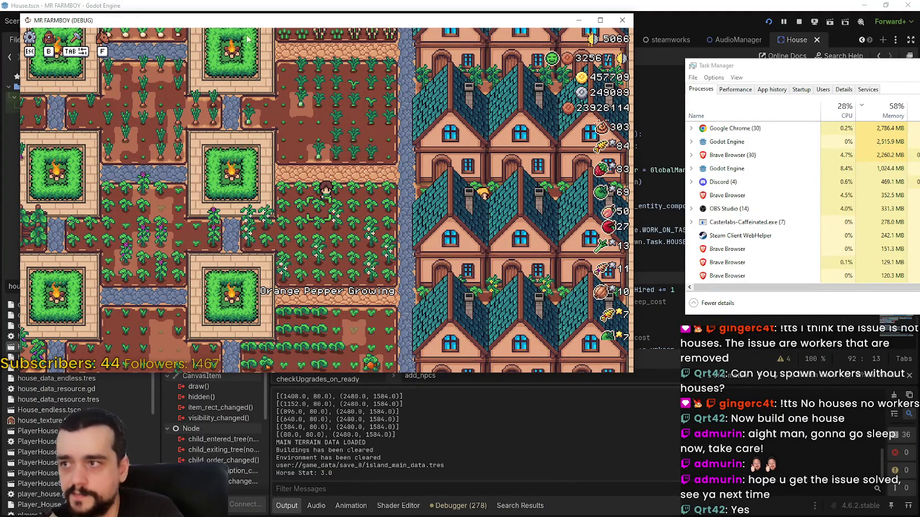
# Step: Walk the farmer up-left, then pause and resume the game while watching CPU use
pyautogui.press('a')
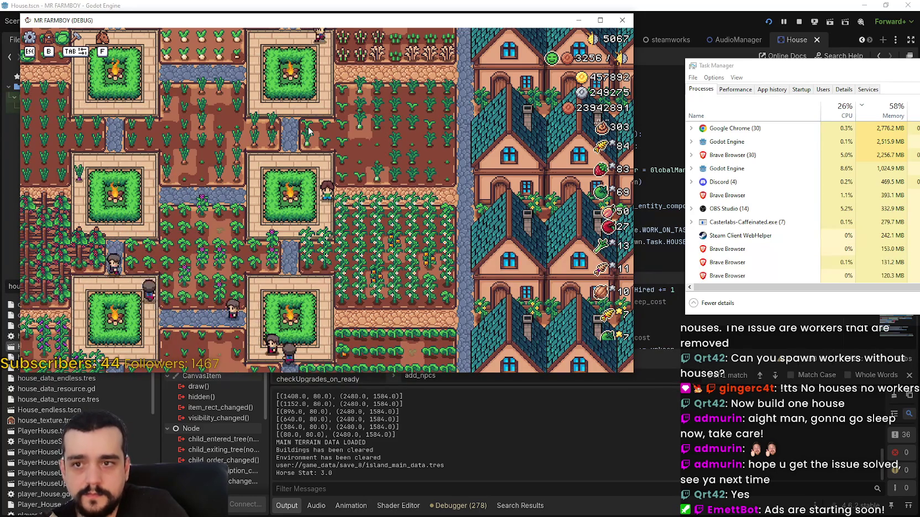
pyautogui.press('Escape')
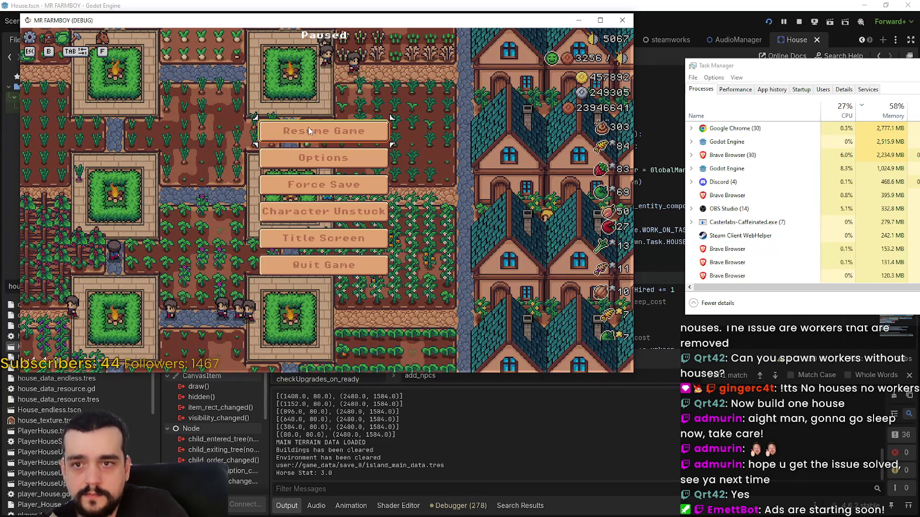
pyautogui.click(309, 131)
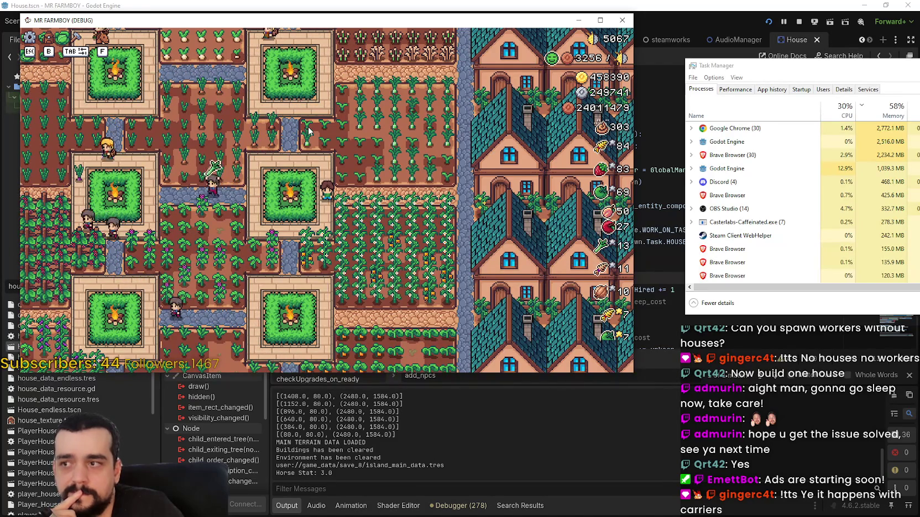
pyautogui.press('Tab')
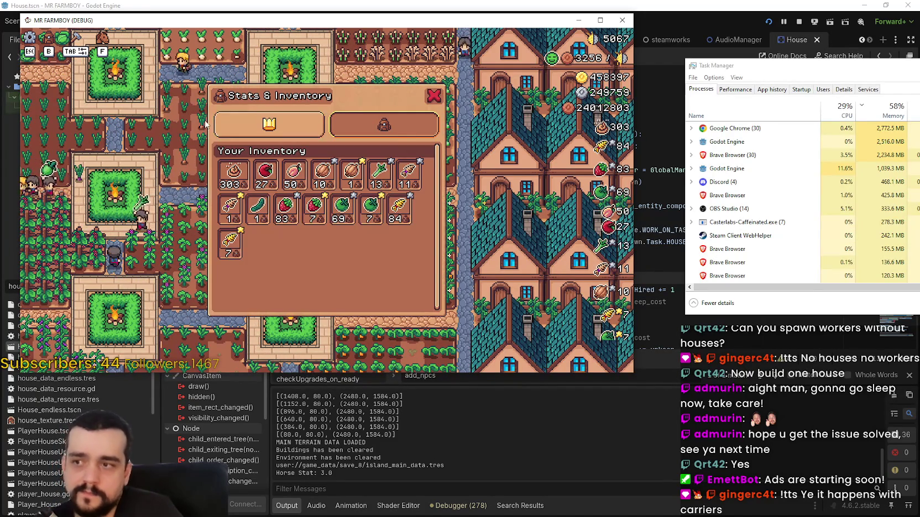
pyautogui.click(219, 132)
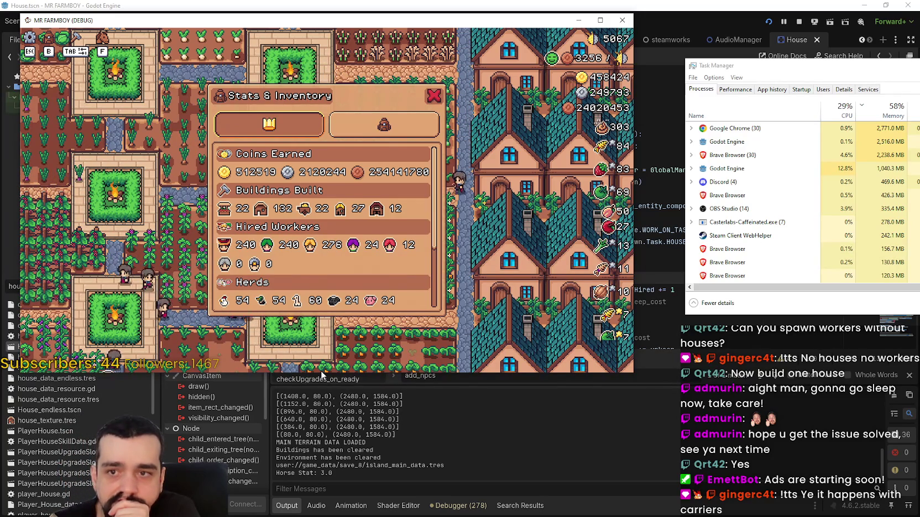
pyautogui.press('Escape')
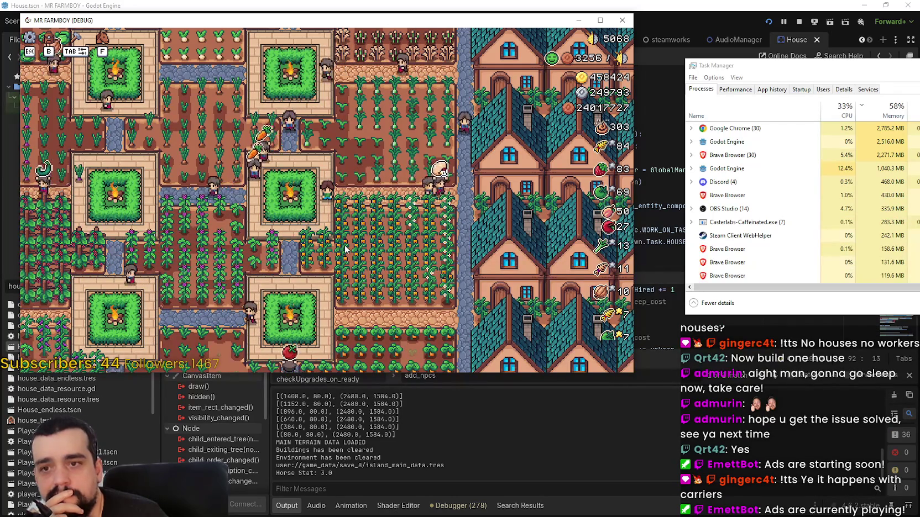
# Step: Stop the game, comment out the carrier check on lines 81–82 with #, and save
pyautogui.click(800, 23)
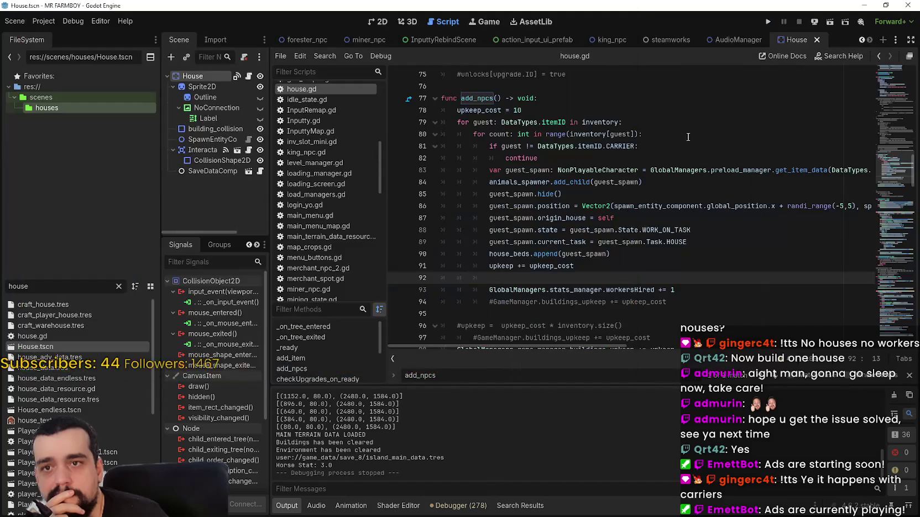
pyautogui.click(485, 149)
pyautogui.write('#')
pyautogui.press('Down')
pyautogui.write('#')
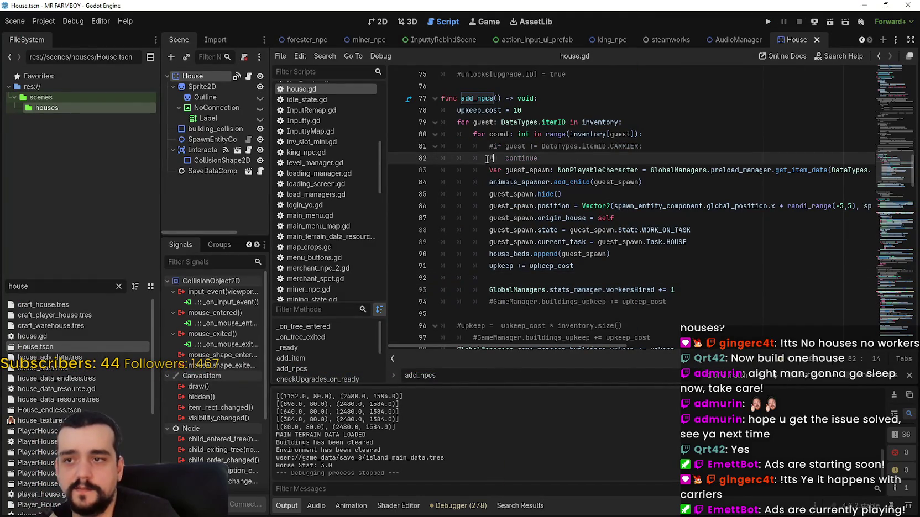
pyautogui.hotkey('ctrl', 's')
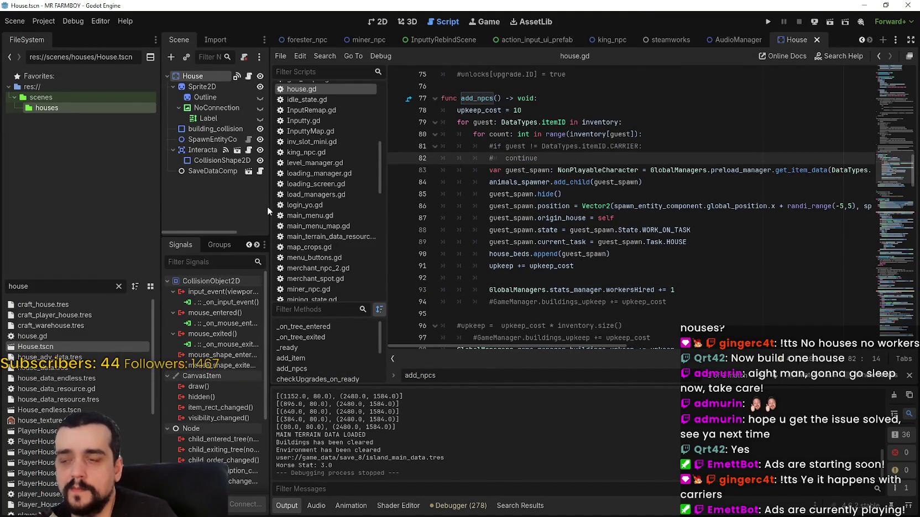
# Step: Widen the Scene dock and close the add_npcs find bar
pyautogui.moveTo(269, 207)
pyautogui.mouseDown()
pyautogui.moveTo(413, 231)
pyautogui.moveTo(313, 237)
pyautogui.mouseUp()
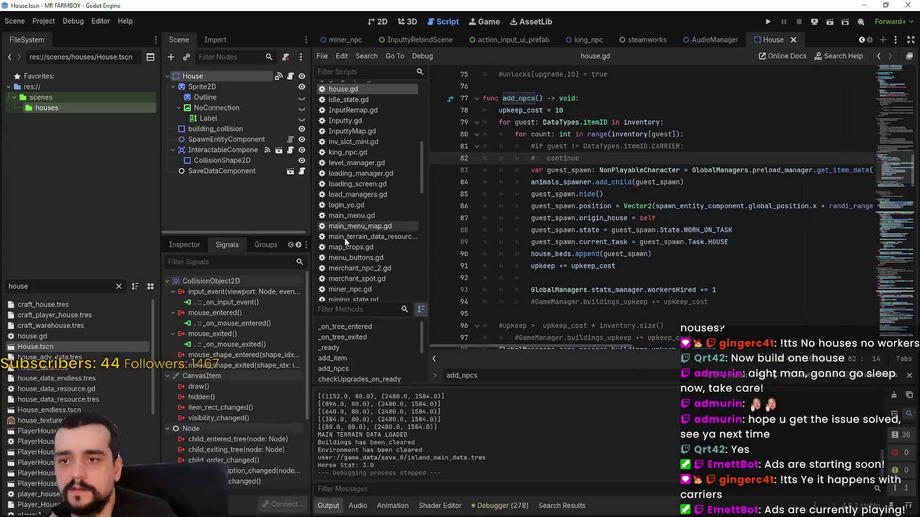
pyautogui.click(907, 376)
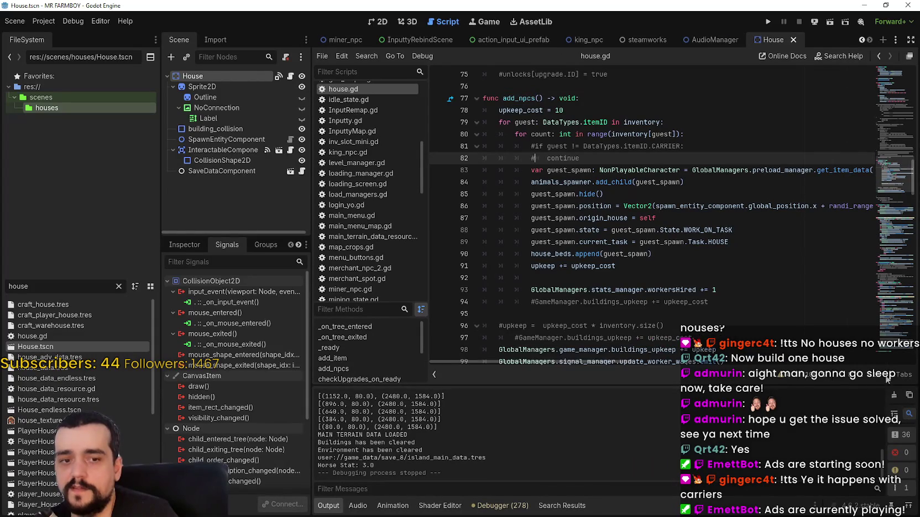
pyautogui.click(518, 315)
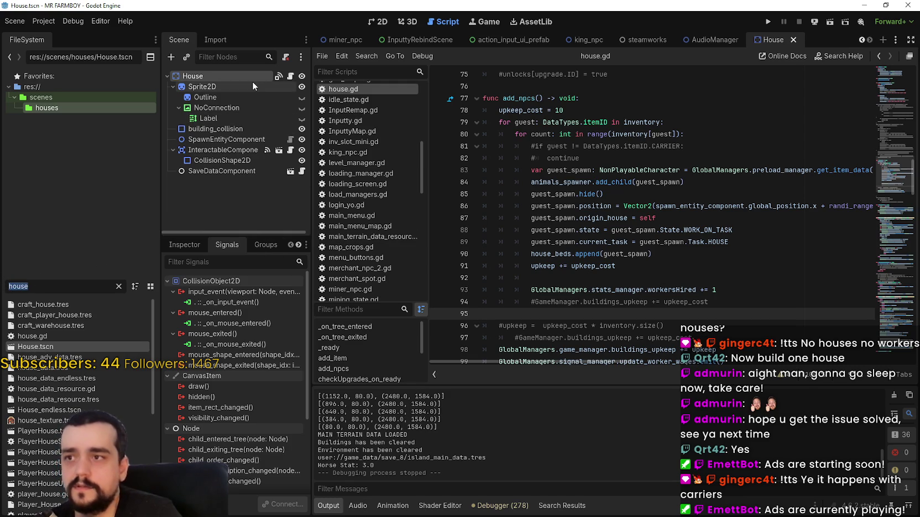
# Step: Filter the FileSystem dock by '_npc' and open carrier_npc.tscn
pyautogui.write('m')
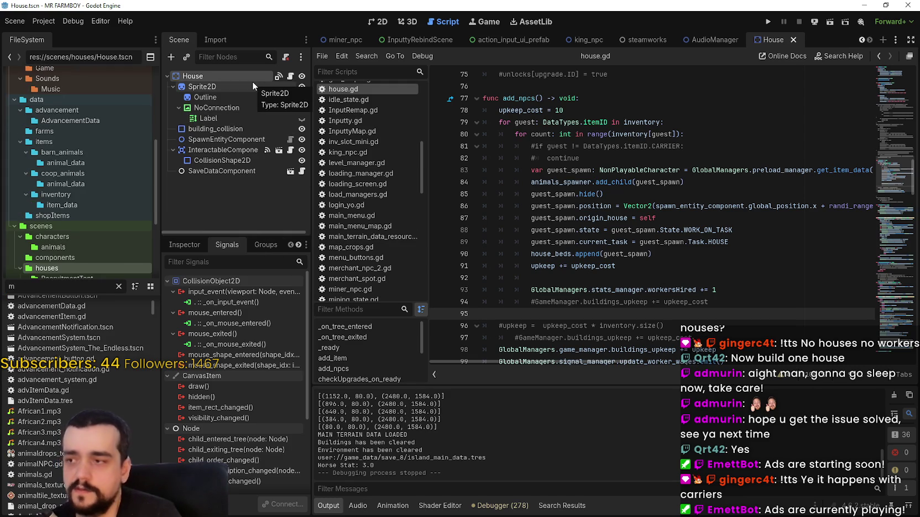
pyautogui.press('BackSpace')
pyautogui.write('_np')
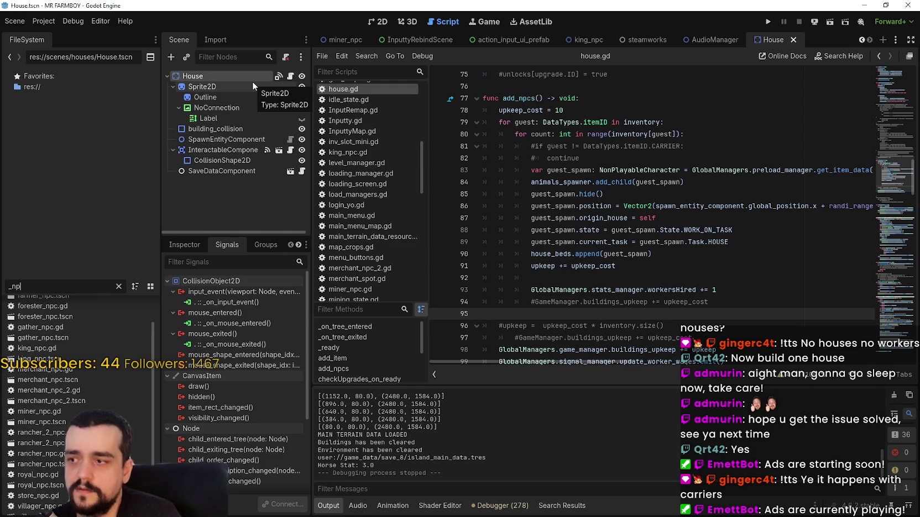
pyautogui.write('c')
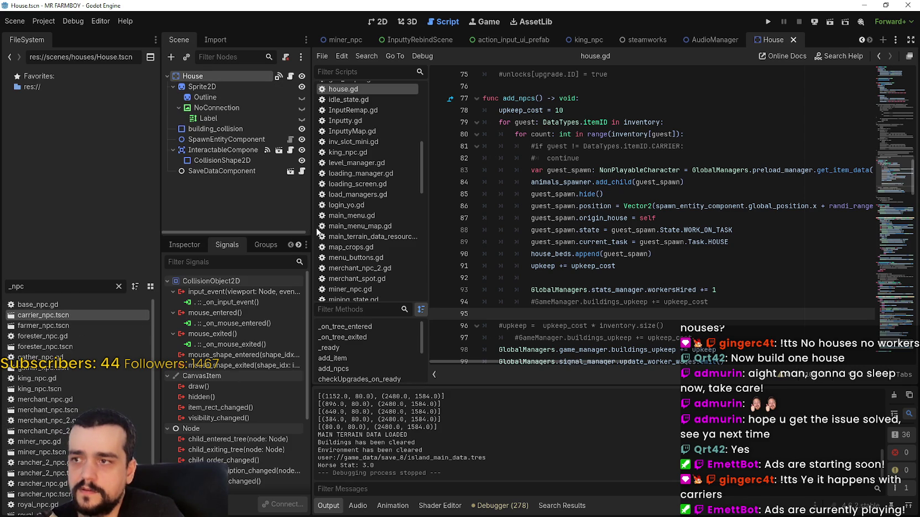
pyautogui.moveTo(311, 227); pyautogui.dragTo(339, 226)
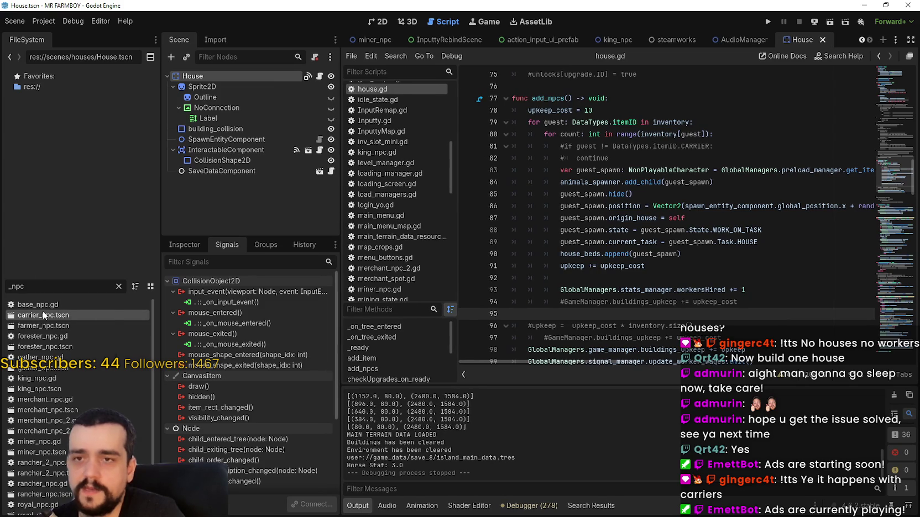
pyautogui.moveTo(41, 316)
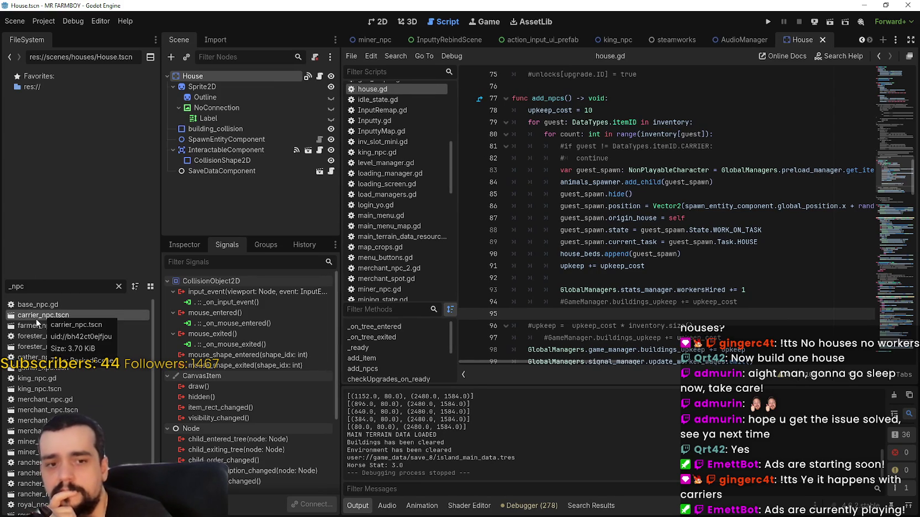
pyautogui.doubleClick(36, 314)
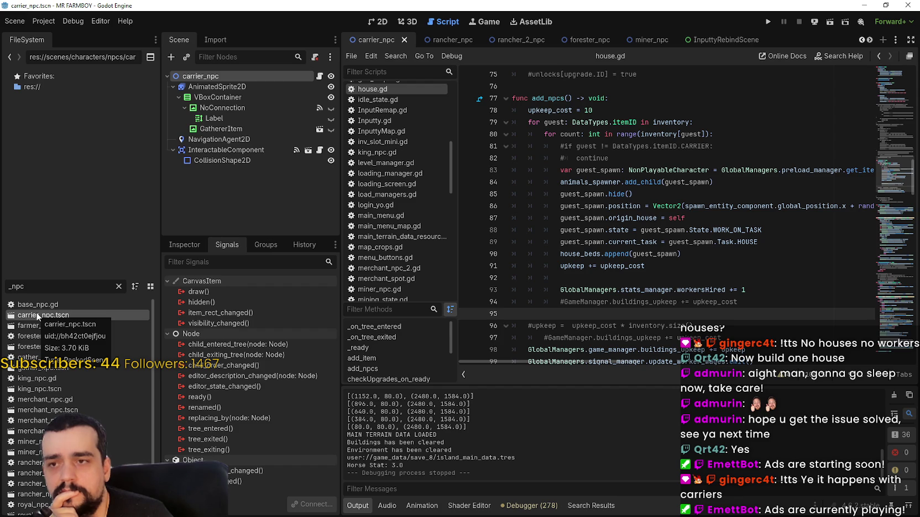
# Step: Select NavigationAgent2D and open its Node > Process mode dropdown in the Inspector
pyautogui.click(221, 139)
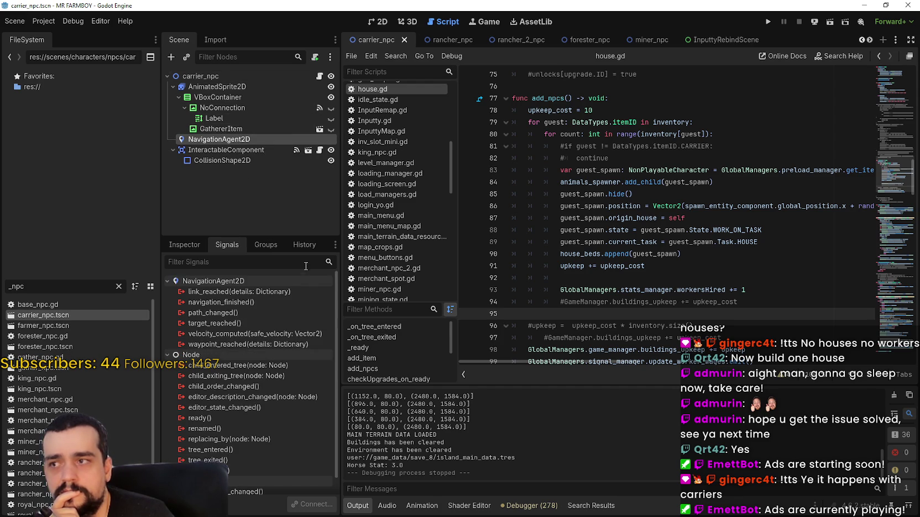
pyautogui.click(188, 248)
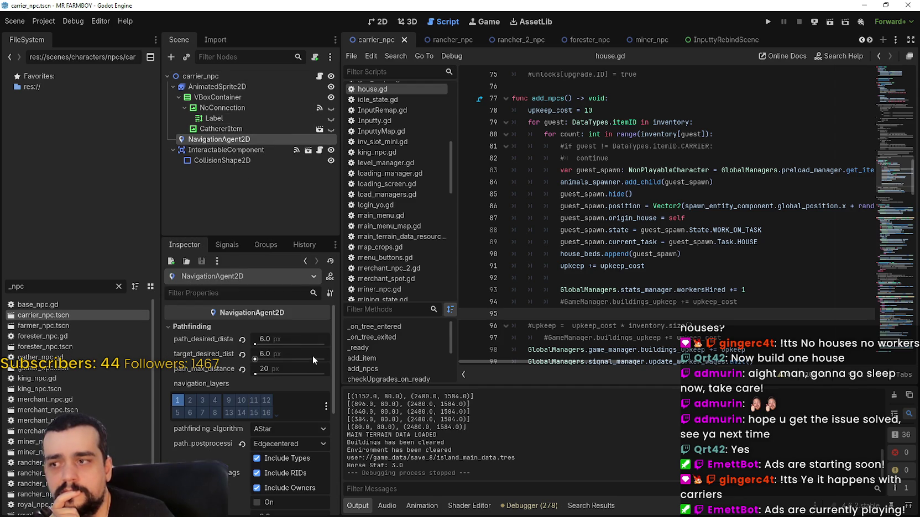
pyautogui.moveTo(332, 342)
pyautogui.mouseDown()
pyautogui.moveTo(329, 466)
pyautogui.moveTo(333, 316)
pyautogui.mouseUp()
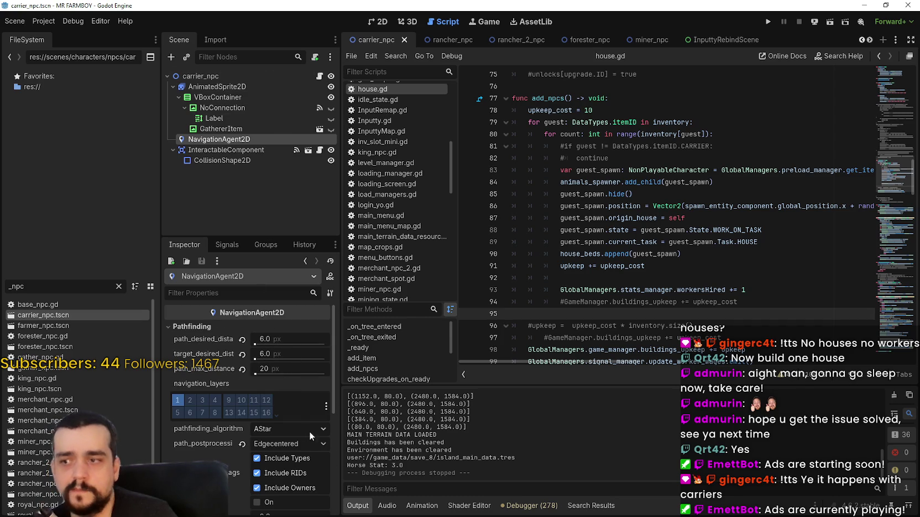
pyautogui.moveTo(336, 373); pyautogui.dragTo(340, 503)
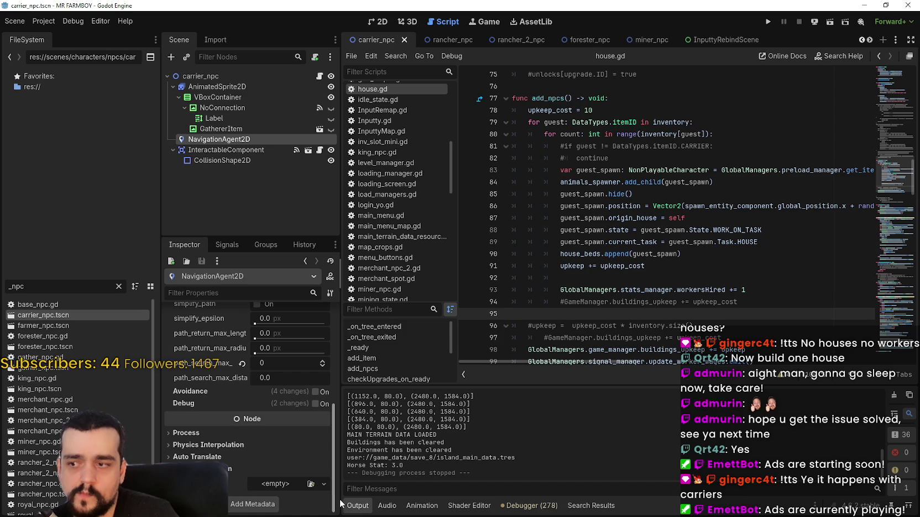
pyautogui.click(244, 432)
pyautogui.click(272, 443)
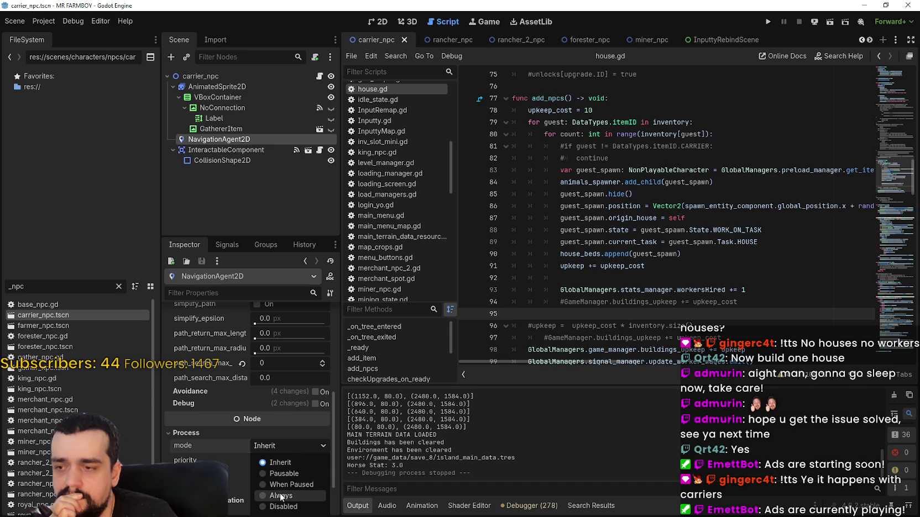
# Step: Look over the Physics Interpolation and process mode options without changing them
pyautogui.click(245, 487)
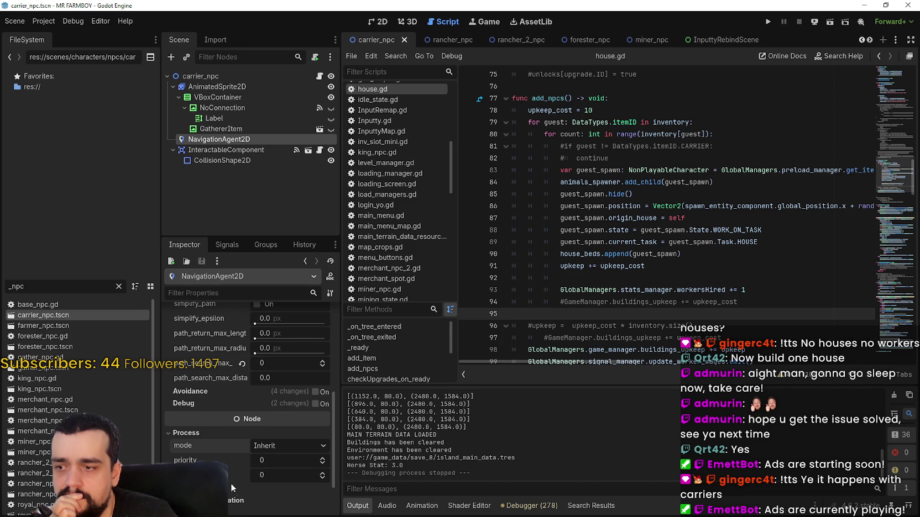
pyautogui.scroll(-2, 230, 483)
pyautogui.click(224, 447)
pyautogui.click(262, 390)
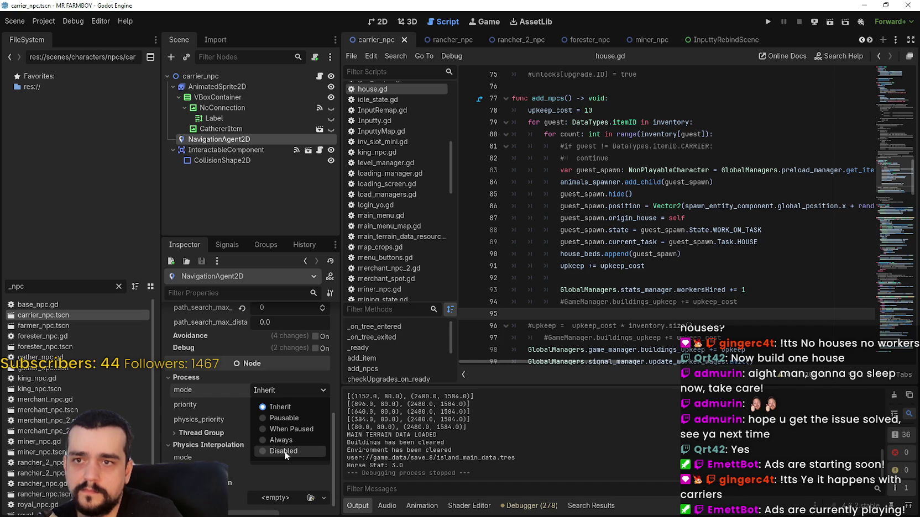
pyautogui.click(510, 242)
# Step: Uncomment the carrier check on house.gd lines 81–82 with Ctrl+K
pyautogui.moveTo(608, 158); pyautogui.dragTo(512, 146)
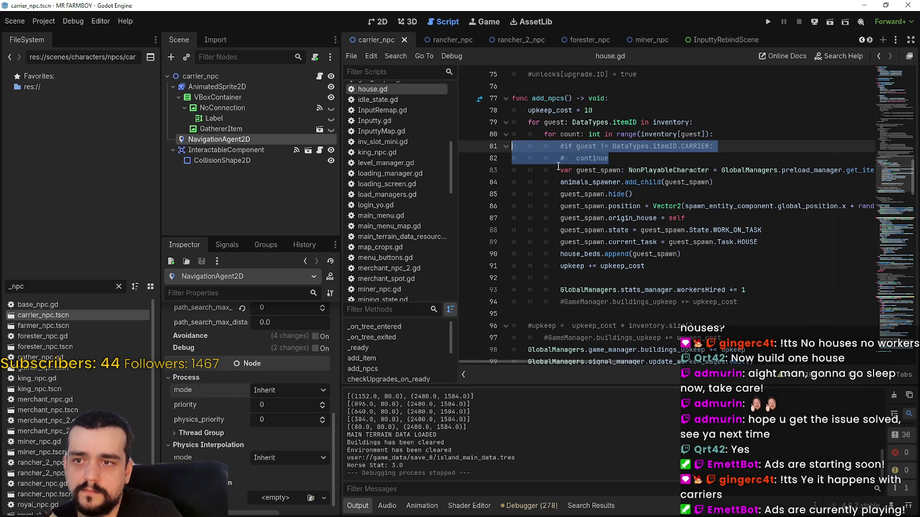
pyautogui.hotkey('ctrl', 'k')
pyautogui.click(659, 163)
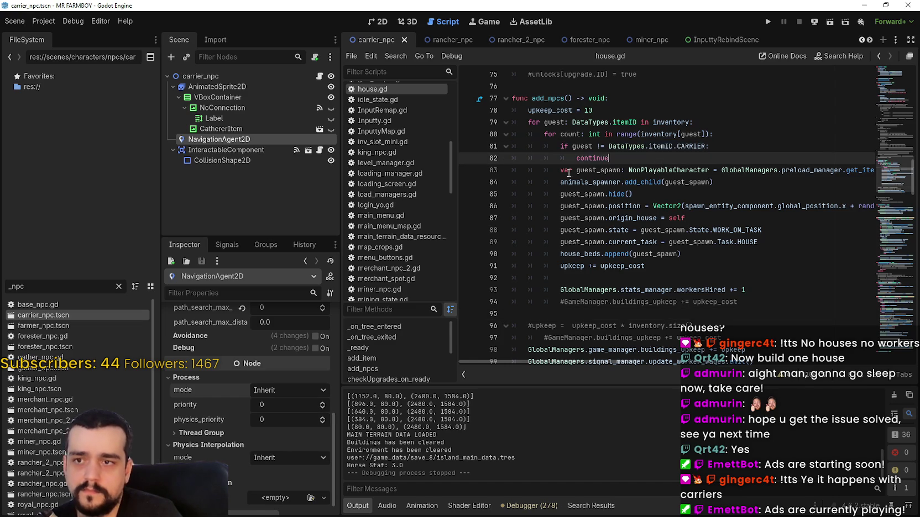
# Step: Set the NavigationAgent2D process mode to Disabled and save the changes
pyautogui.click(272, 393)
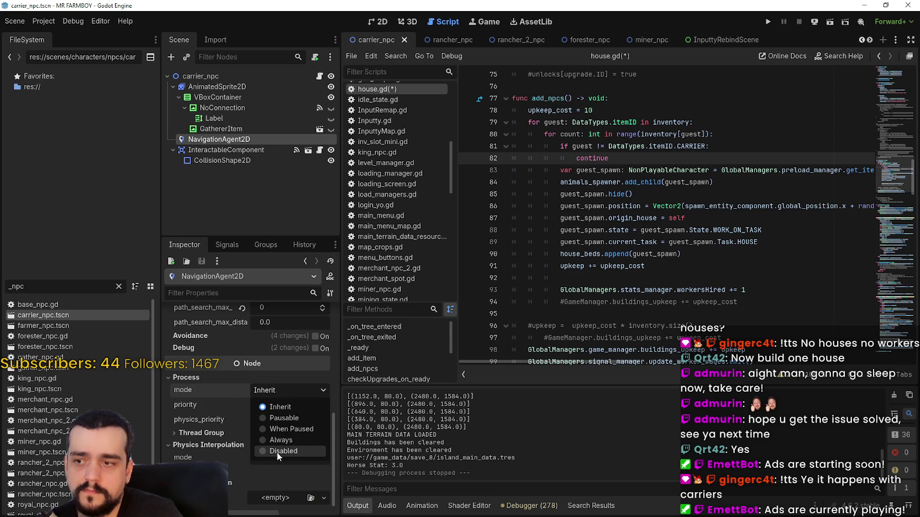
pyautogui.click(276, 452)
pyautogui.click(657, 134)
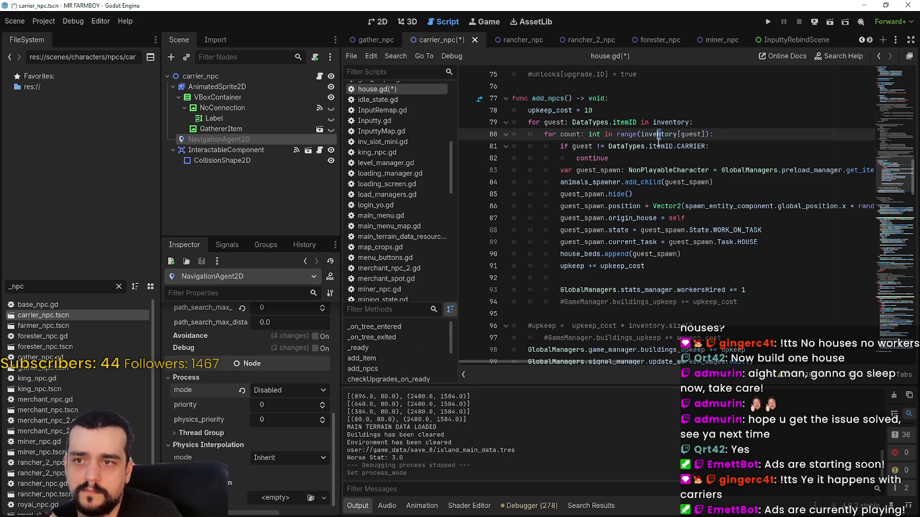
pyautogui.hotkey('ctrl', 's')
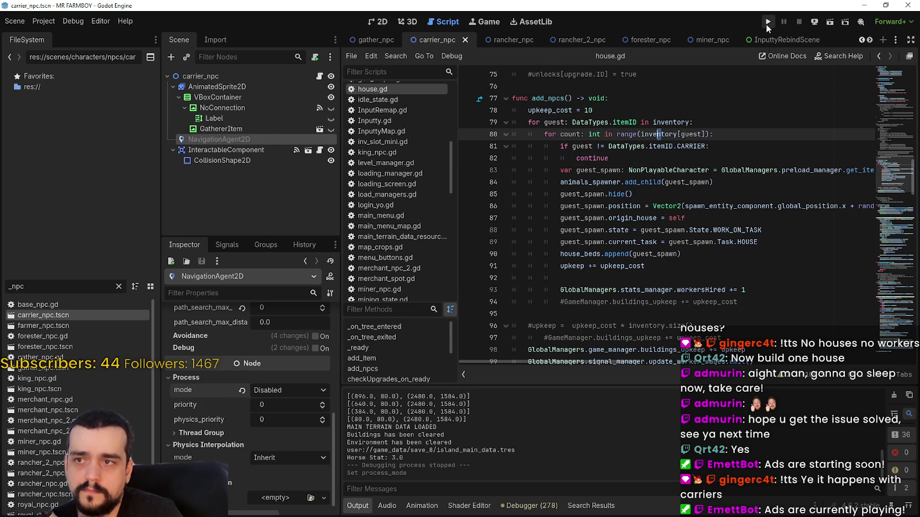
# Step: Launch the game with Task Manager open and load the Save 8 world
pyautogui.click(768, 22)
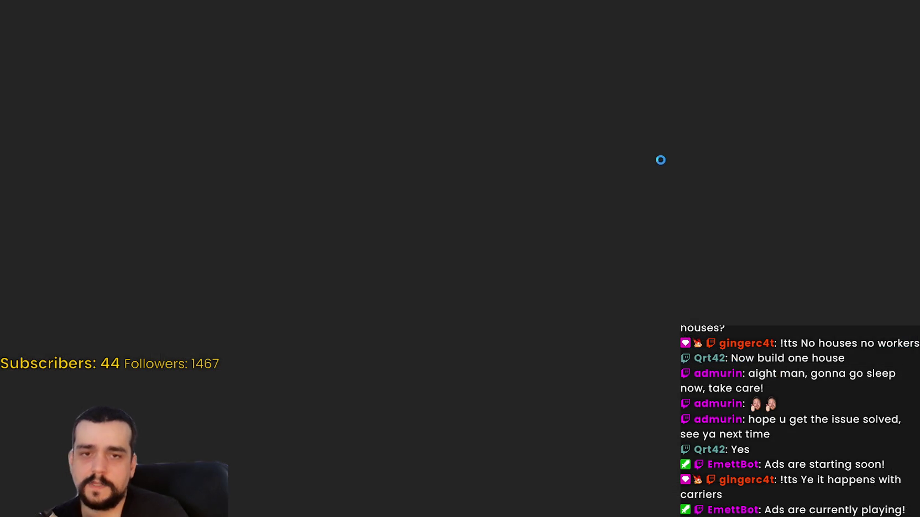
pyautogui.hotkey('ctrl', 'shift', 'Escape')
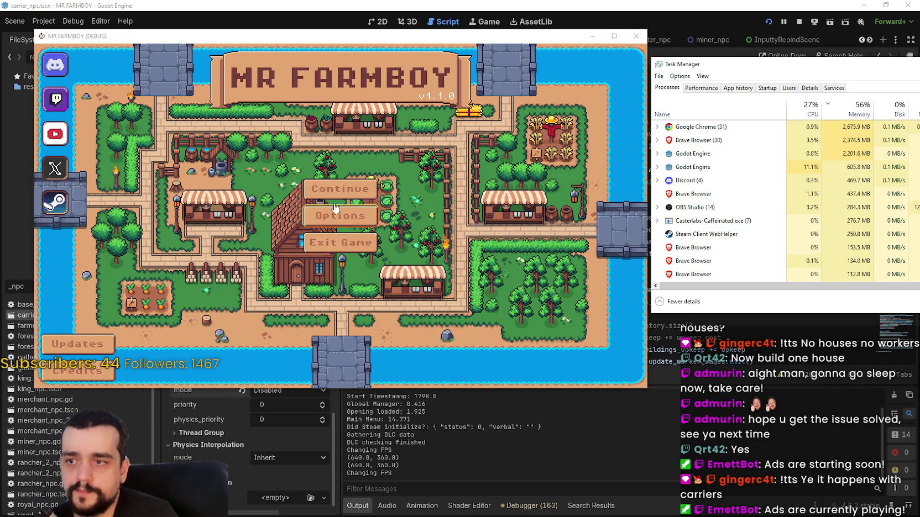
pyautogui.click(340, 189)
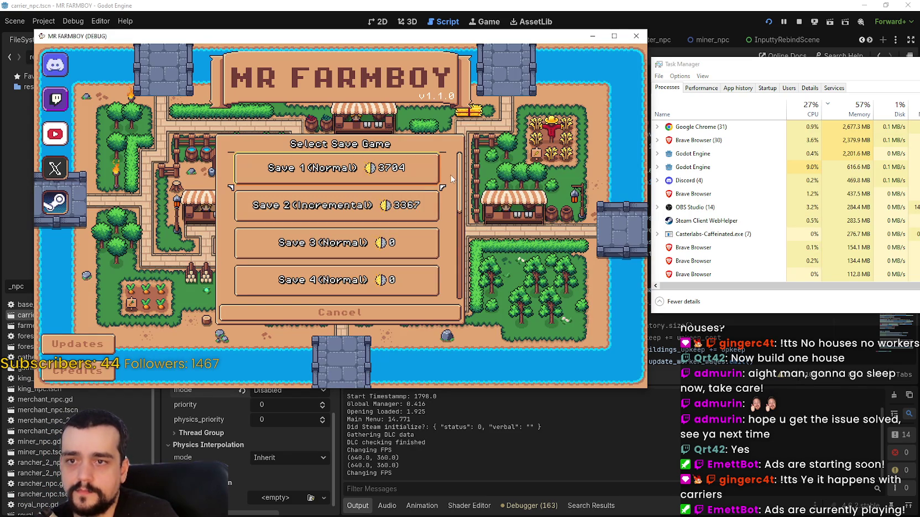
pyautogui.scroll(-5, 305, 219)
pyautogui.click(305, 213)
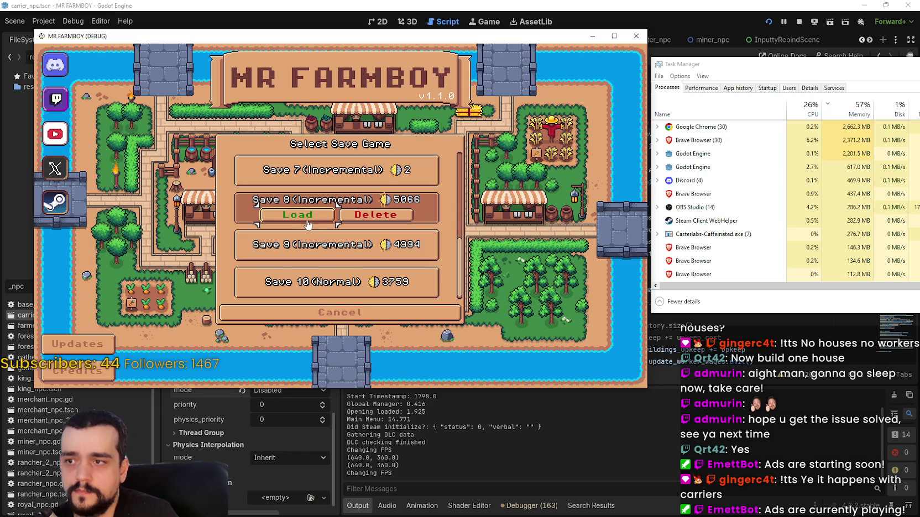
pyautogui.click(306, 217)
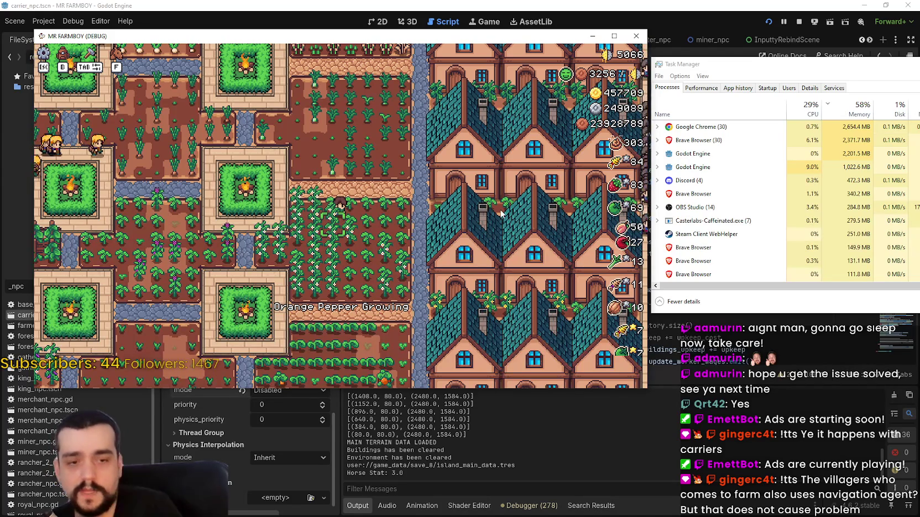
pyautogui.scroll(-5, 501, 214)
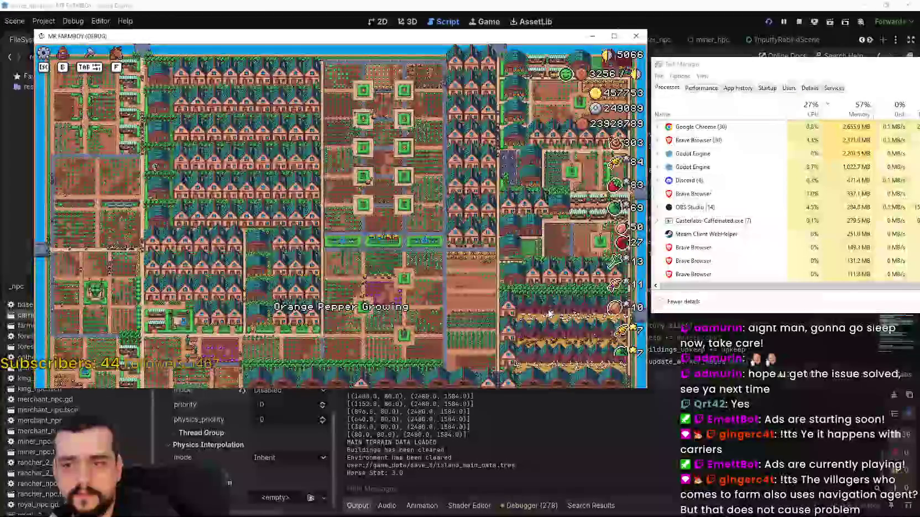
pyautogui.scroll(5, 305, 166)
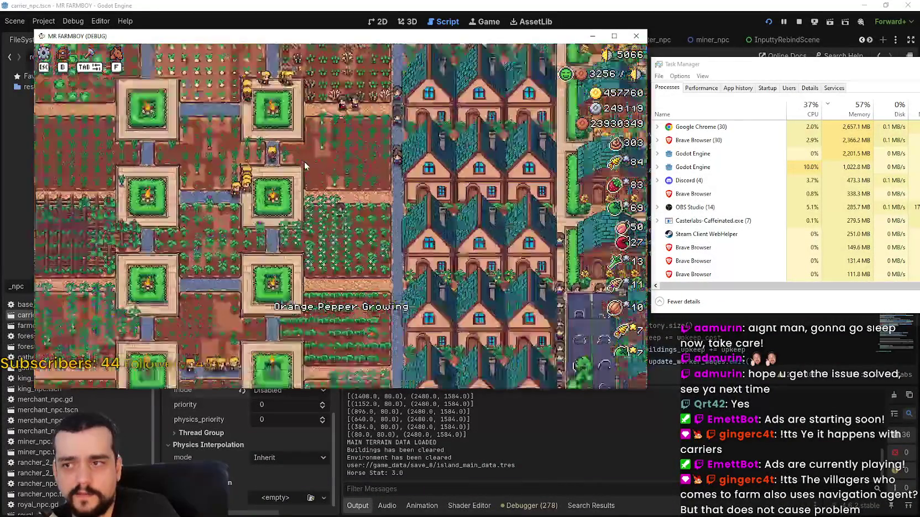
pyautogui.scroll(3, 332, 194)
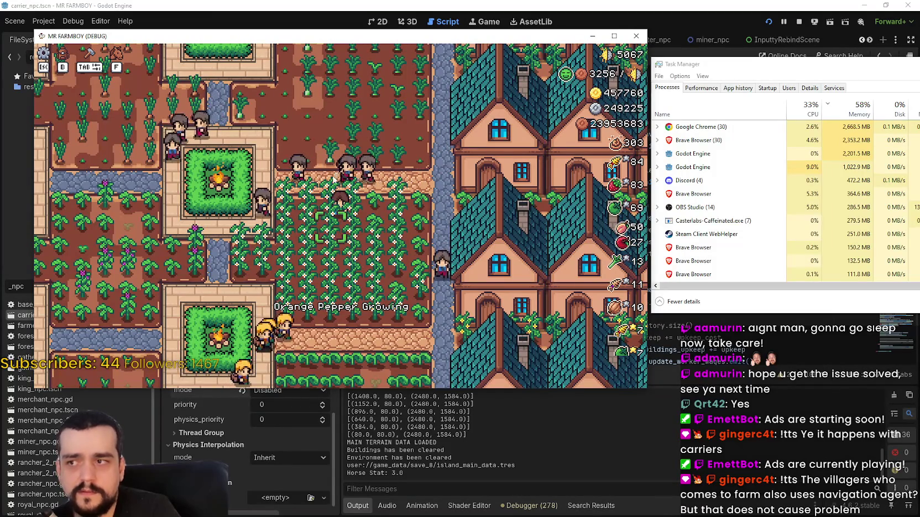
pyautogui.press('s')
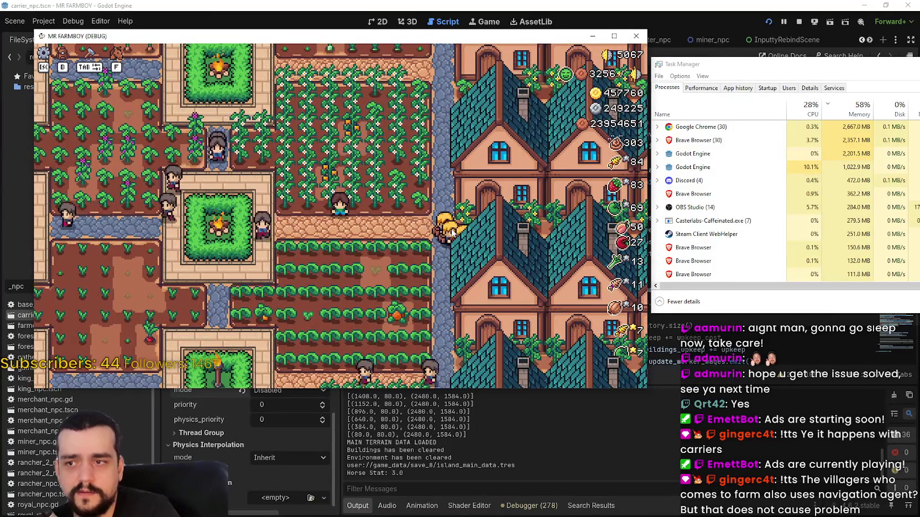
pyautogui.press('d')
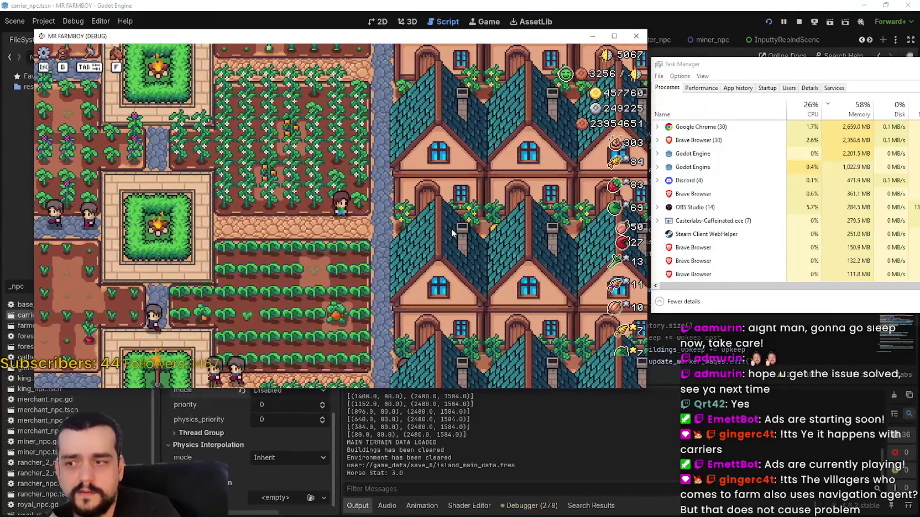
pyautogui.press('d')
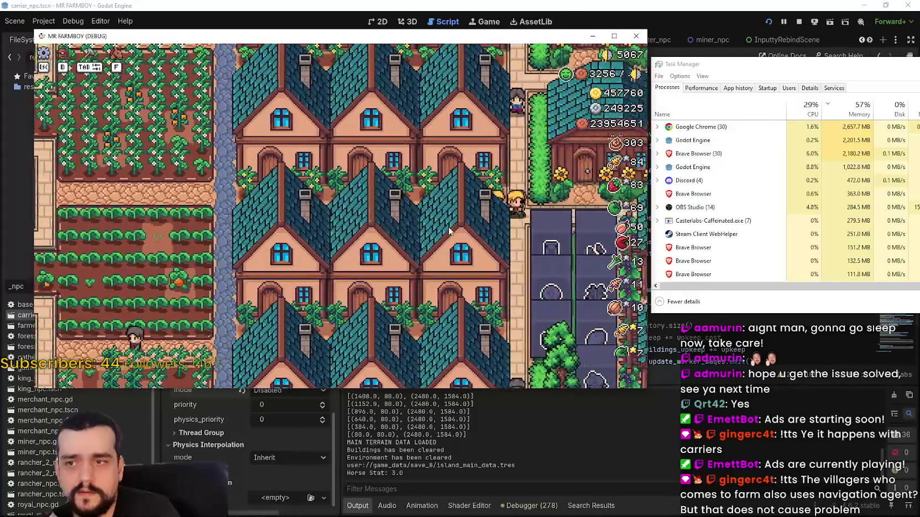
pyautogui.press('d')
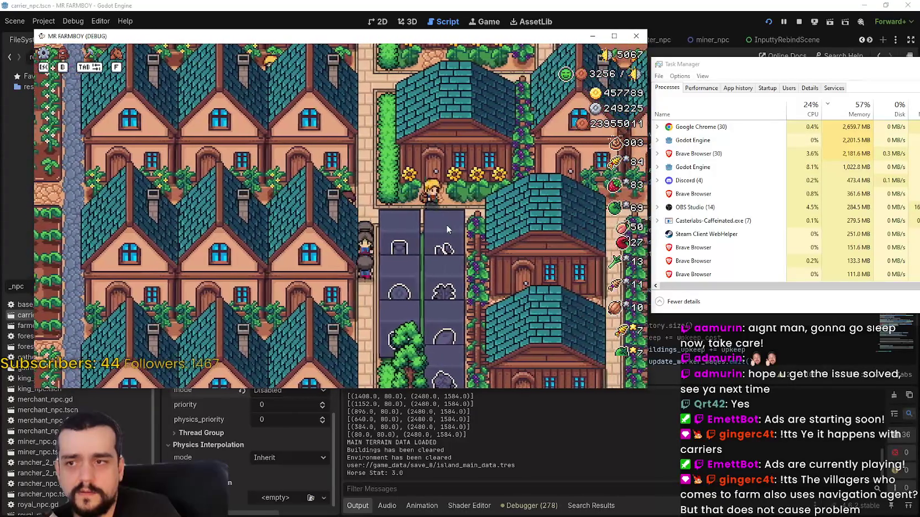
pyautogui.press('w')
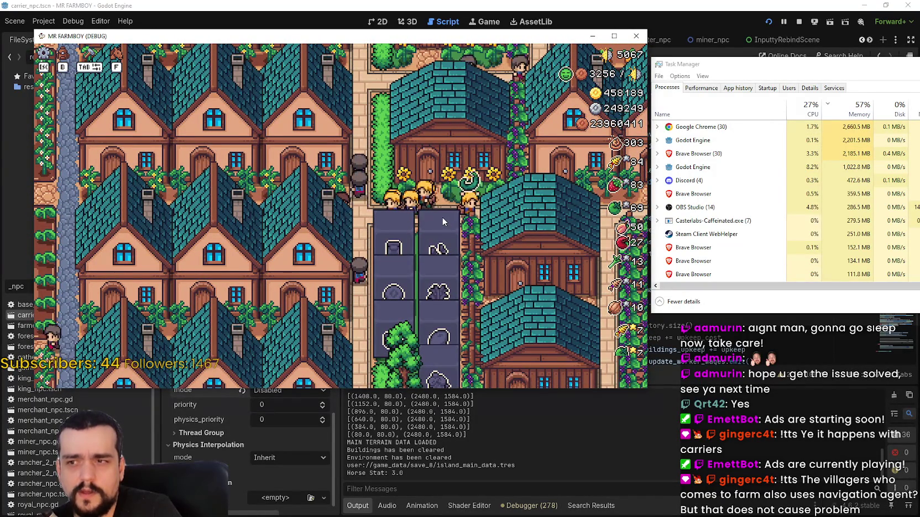
pyautogui.press('a')
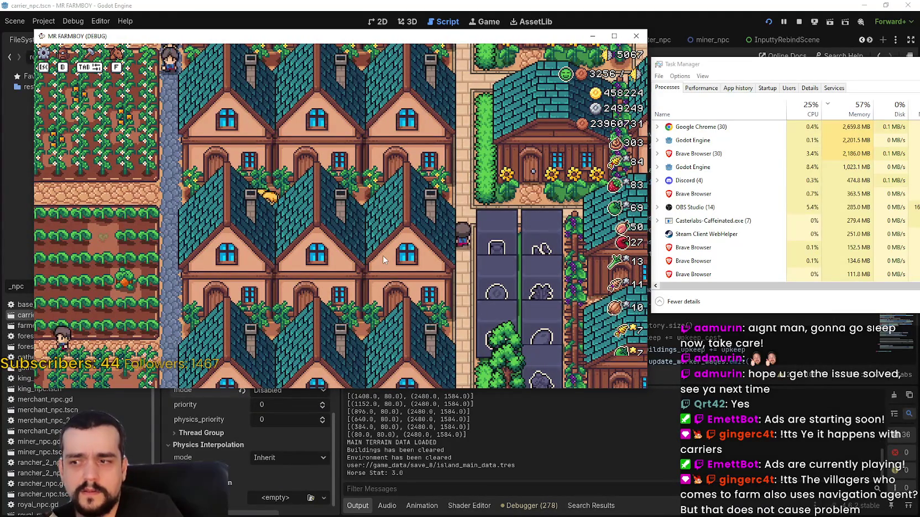
pyautogui.press('a')
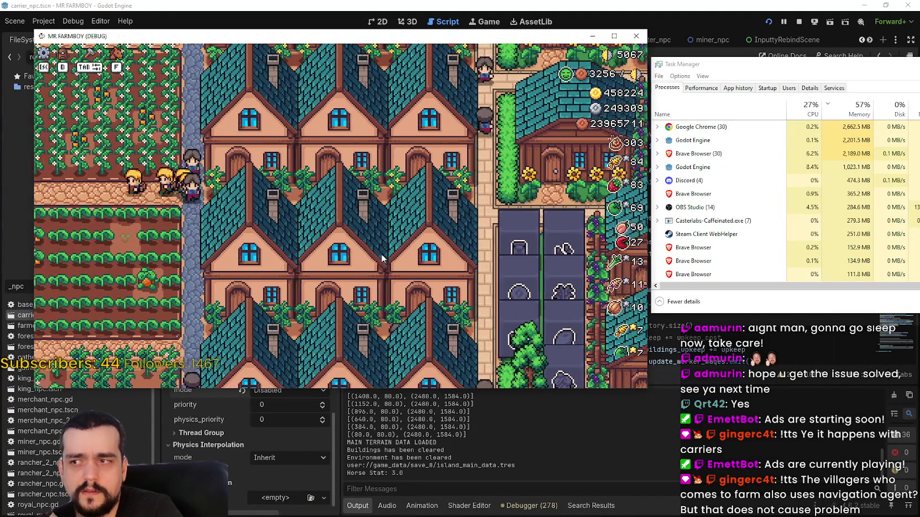
pyautogui.press('Escape')
pyautogui.press('Escape')
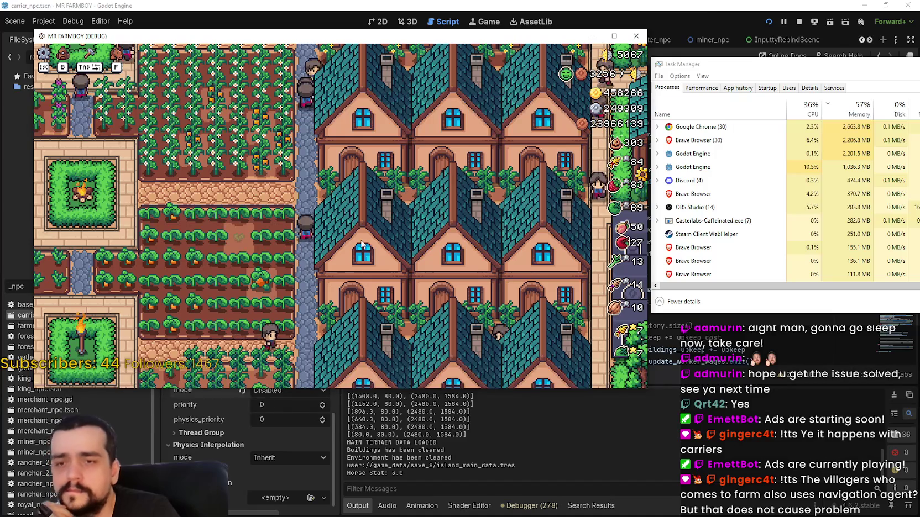
# Step: Stop the game, select the carrier_npc root node, and view it in 2D before returning to Script
pyautogui.click(800, 22)
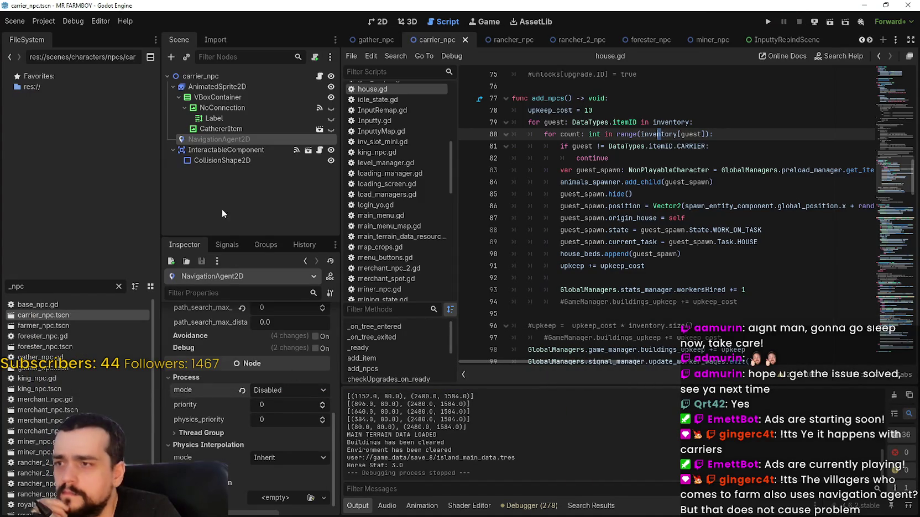
pyautogui.click(233, 73)
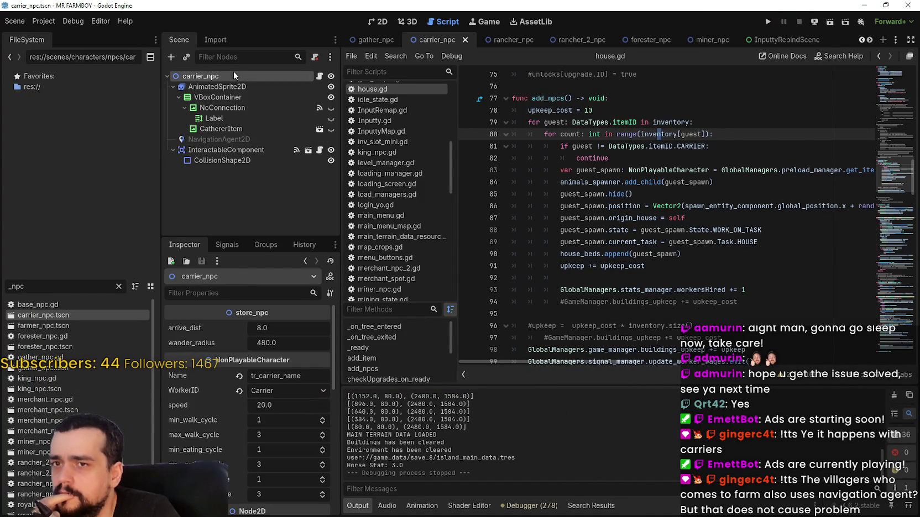
pyautogui.click(378, 22)
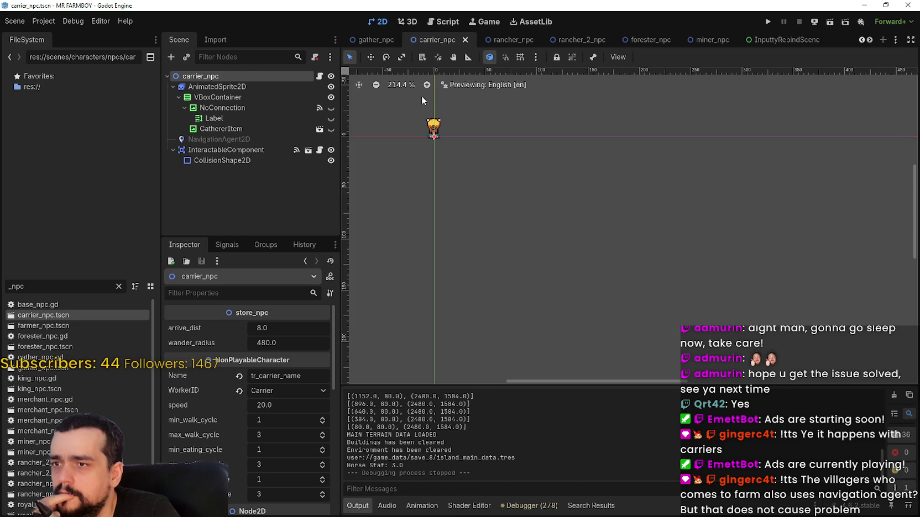
pyautogui.click(439, 24)
pyautogui.click(288, 138)
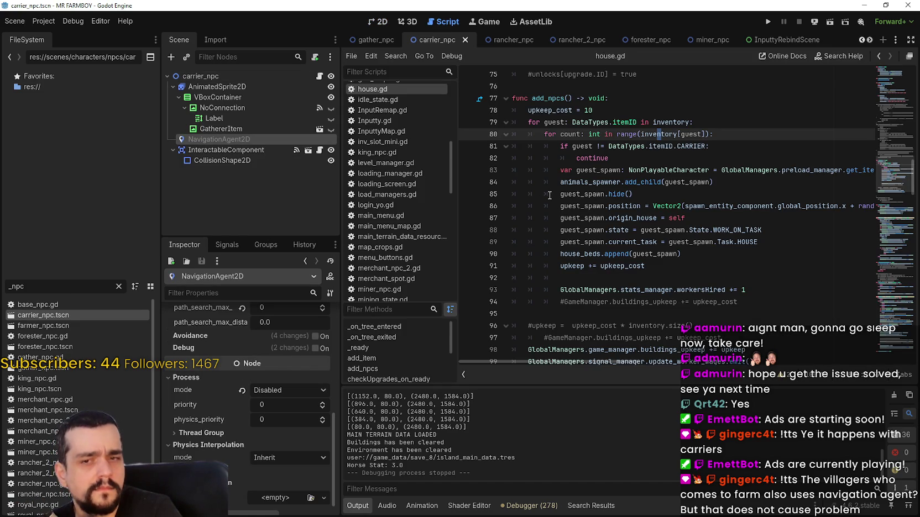
# Step: Open the carrier's store_npc.gd script from the node's script icon and view its start
pyautogui.scroll(15, 898, 98)
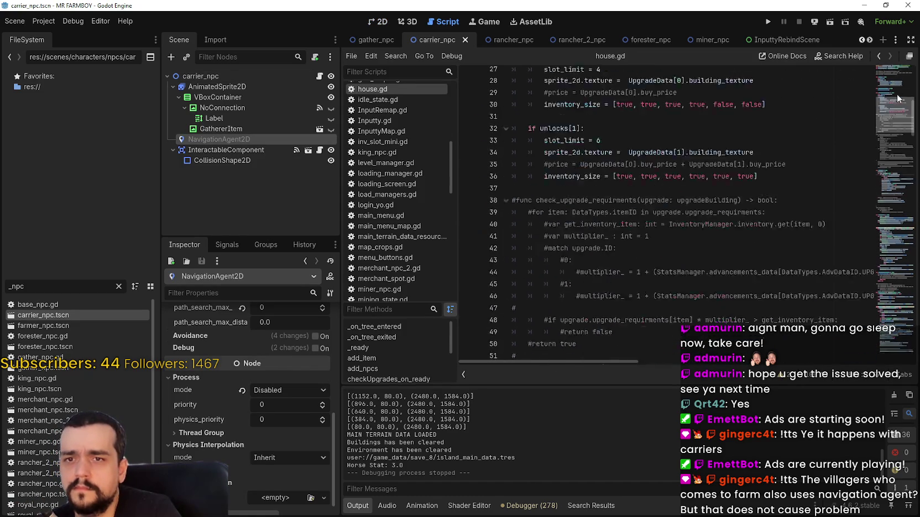
pyautogui.moveTo(898, 98); pyautogui.dragTo(897, 79)
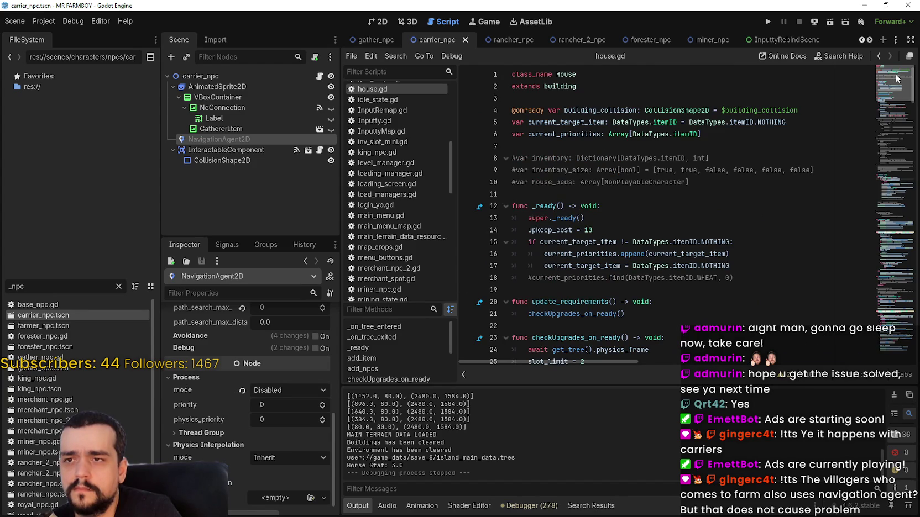
pyautogui.scroll(-5, 897, 78)
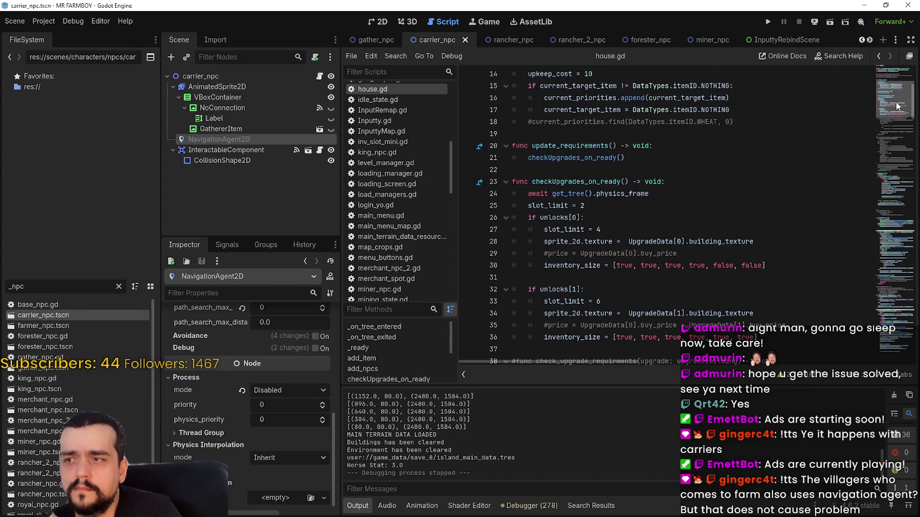
pyautogui.click(320, 76)
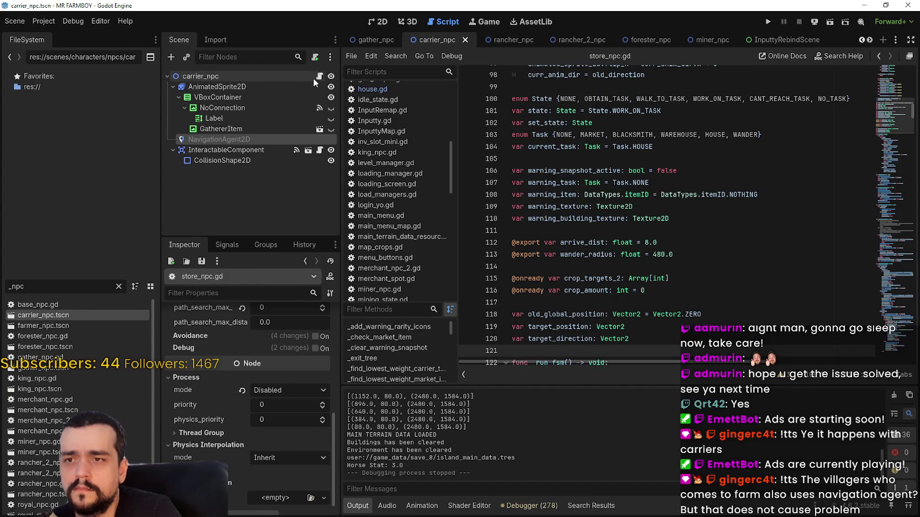
pyautogui.scroll(-13, 884, 88)
pyautogui.scroll(18, 889, 73)
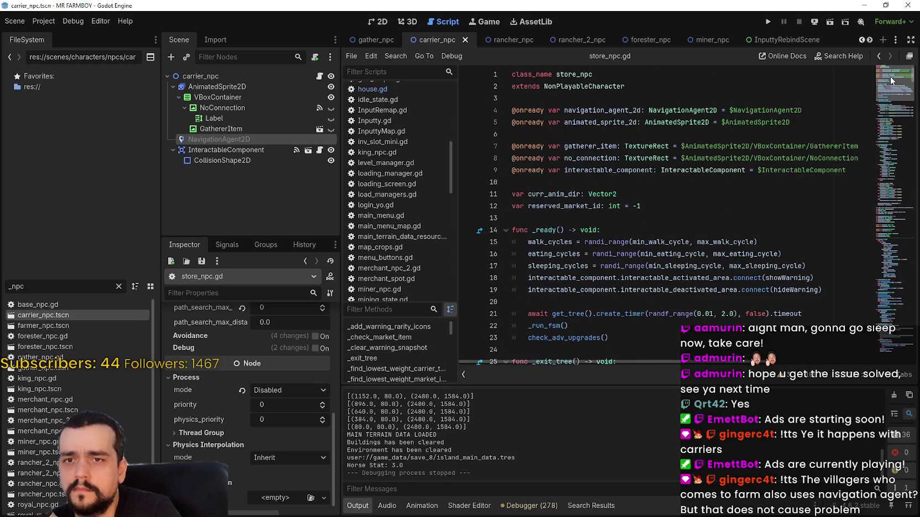
# Step: Search store_npc.gd for navigation_agent_2d and cycle through every match, wrapping around
pyautogui.doubleClick(596, 110)
pyautogui.hotkey('ctrl', 'f')
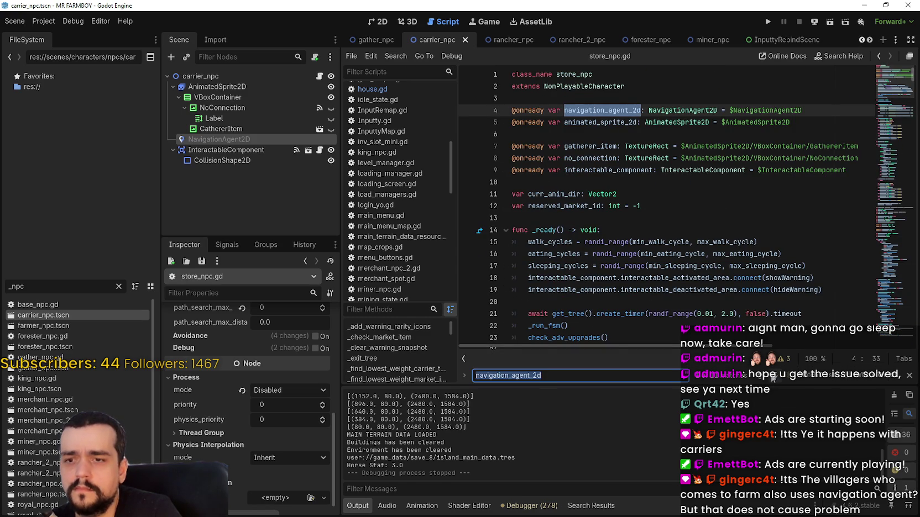
pyautogui.click(773, 377)
pyautogui.click(773, 377)
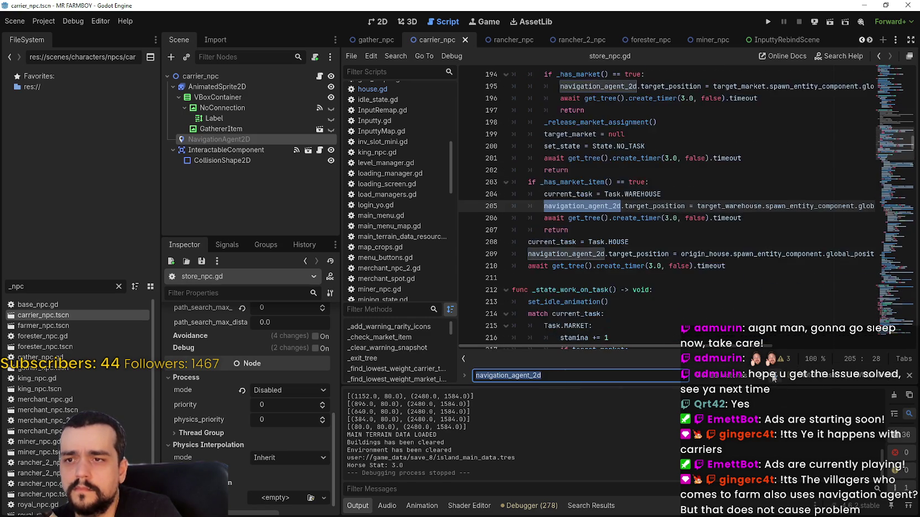
pyautogui.click(773, 378)
pyautogui.click(772, 378)
pyautogui.click(773, 377)
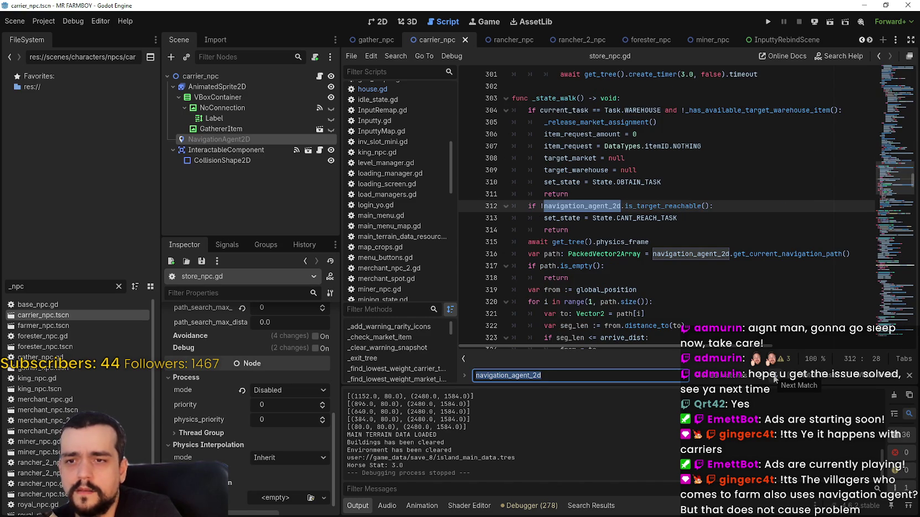
pyautogui.click(774, 378)
pyautogui.click(774, 378)
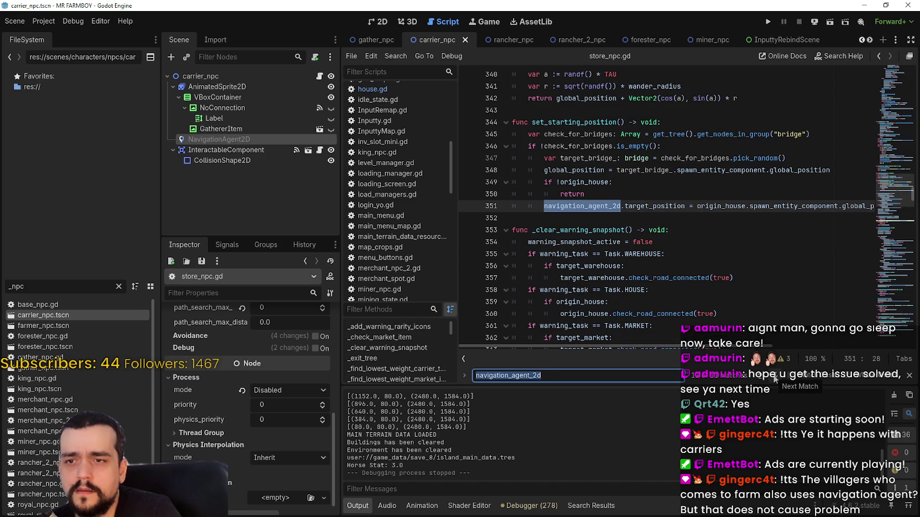
pyautogui.click(775, 378)
pyautogui.click(775, 378)
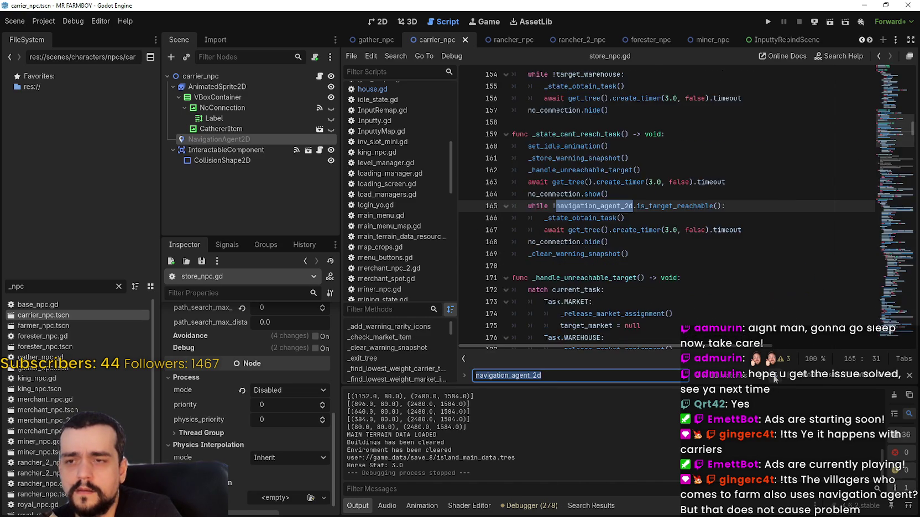
pyautogui.click(775, 378)
pyautogui.click(774, 379)
pyautogui.click(775, 378)
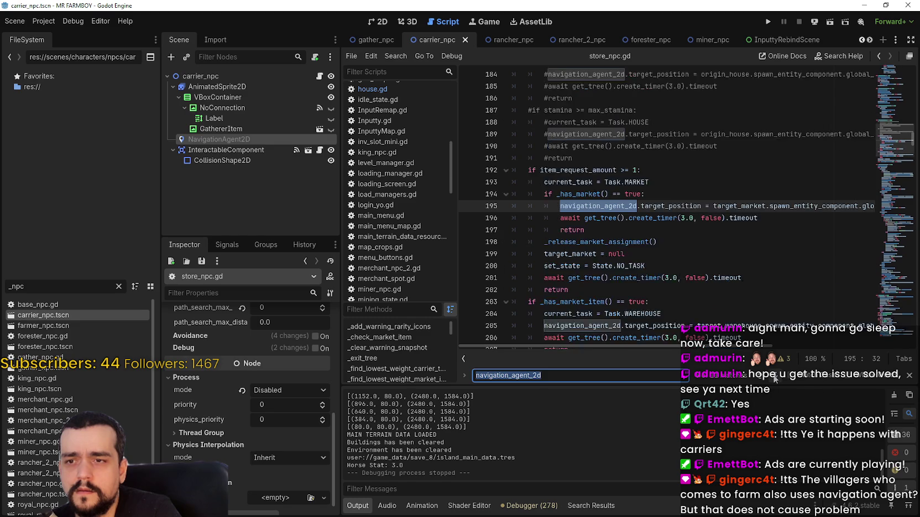
pyautogui.click(775, 378)
pyautogui.click(775, 378)
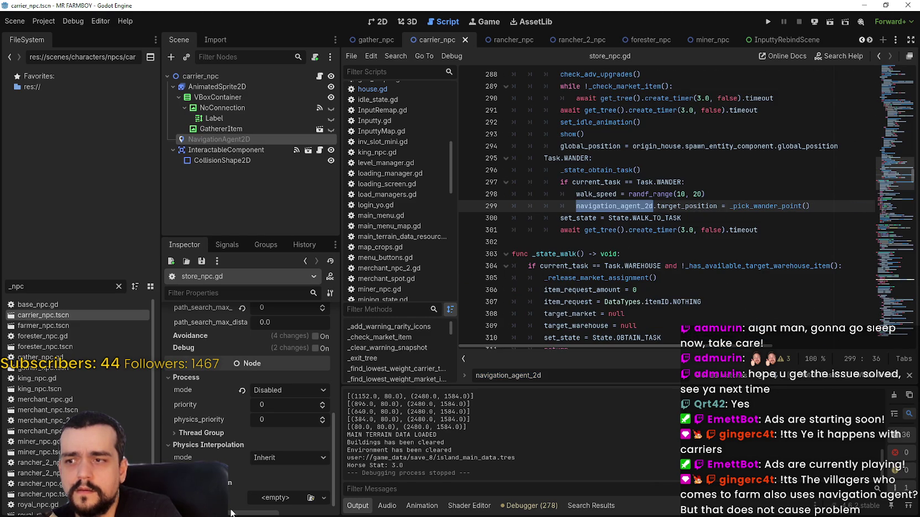
# Step: Scroll through the NavigationAgent2D node's Inspector properties
pyautogui.scroll(2, 231, 498)
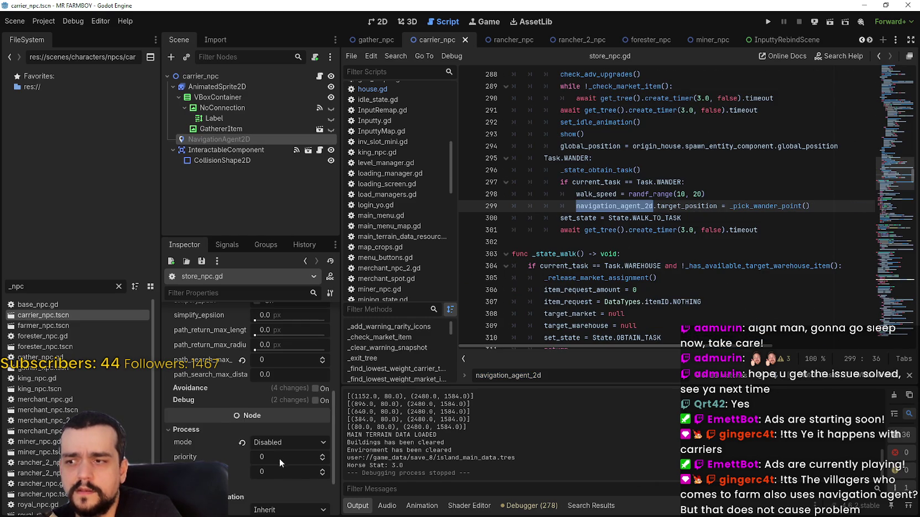
pyautogui.scroll(5, 286, 464)
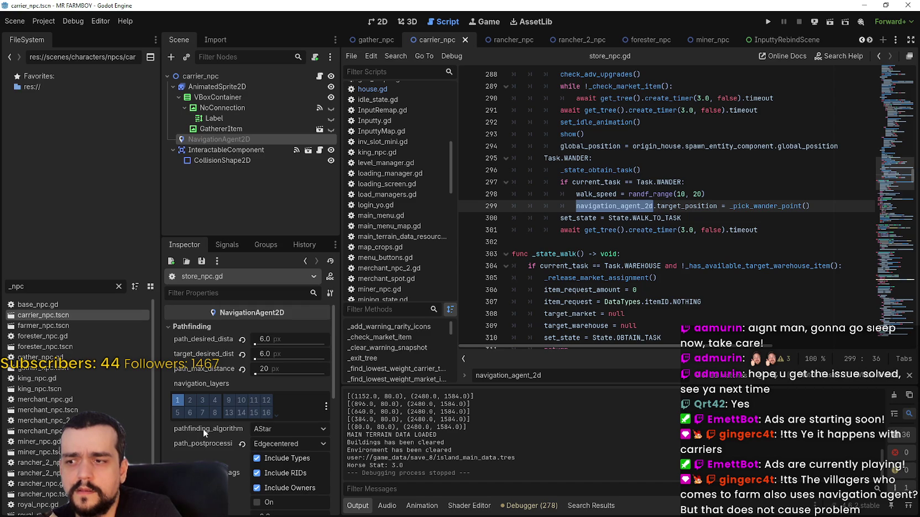
pyautogui.scroll(-5, 205, 428)
pyautogui.scroll(-2, 210, 421)
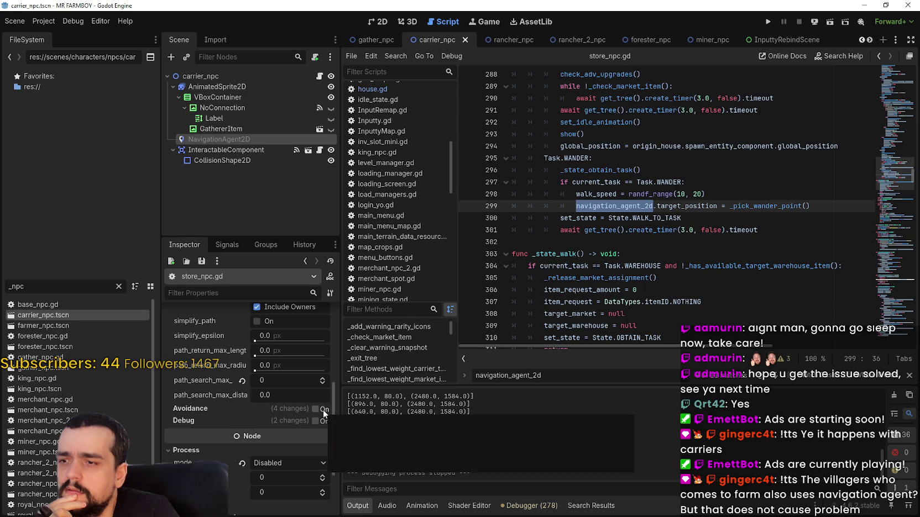
pyautogui.scroll(-2, 292, 425)
pyautogui.scroll(-2, 292, 424)
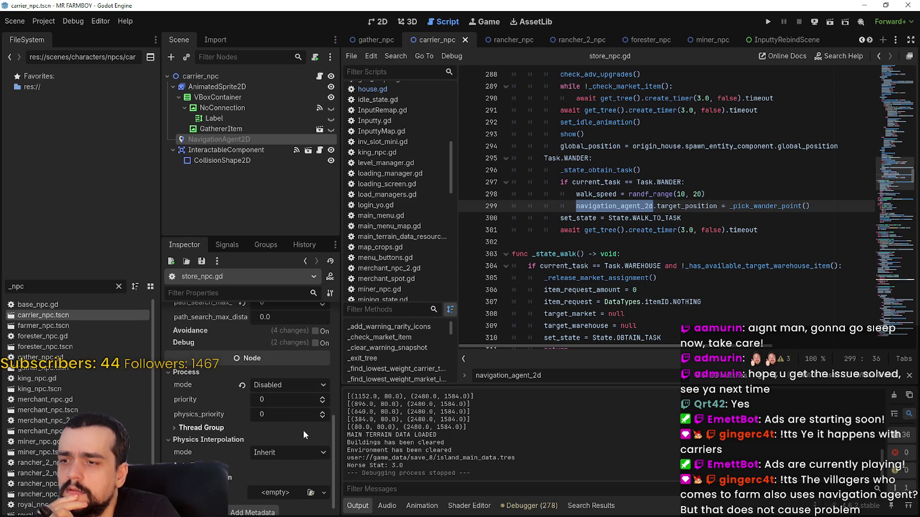
pyautogui.moveTo(216, 377)
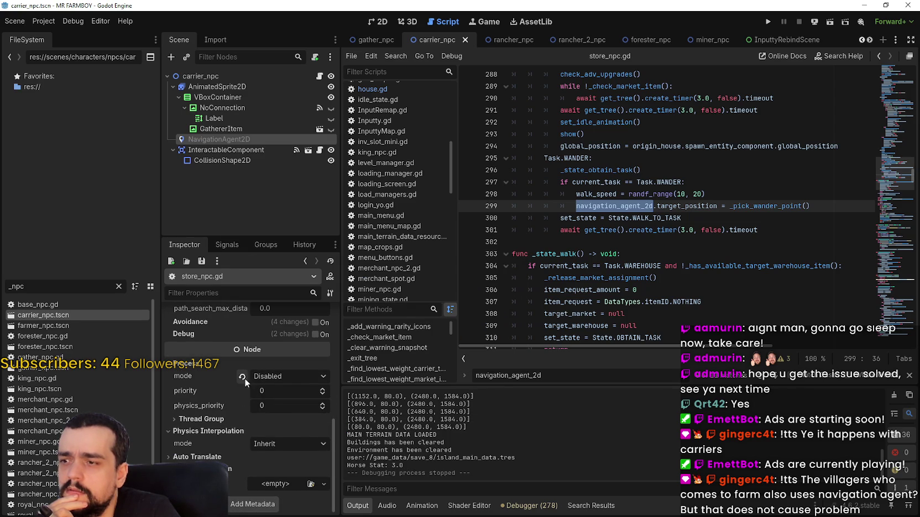
# Step: Revert the carrier's NavigationAgent2D process mode from Disabled back to Inherit
pyautogui.click(243, 378)
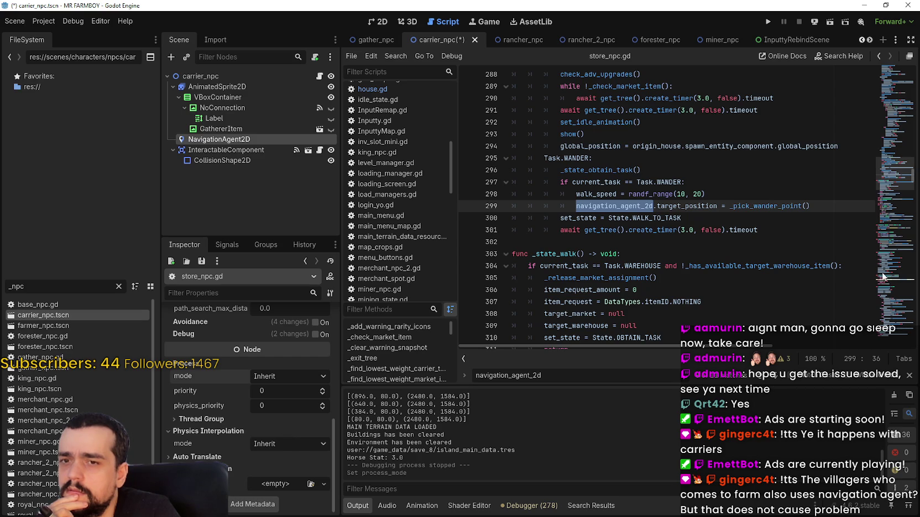
pyautogui.moveTo(897, 198); pyautogui.dragTo(890, 73)
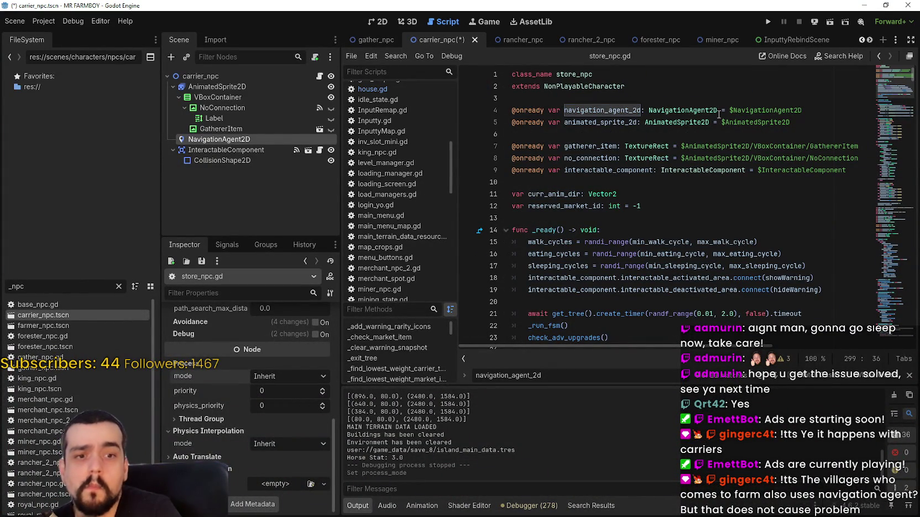
pyautogui.moveTo(713, 113)
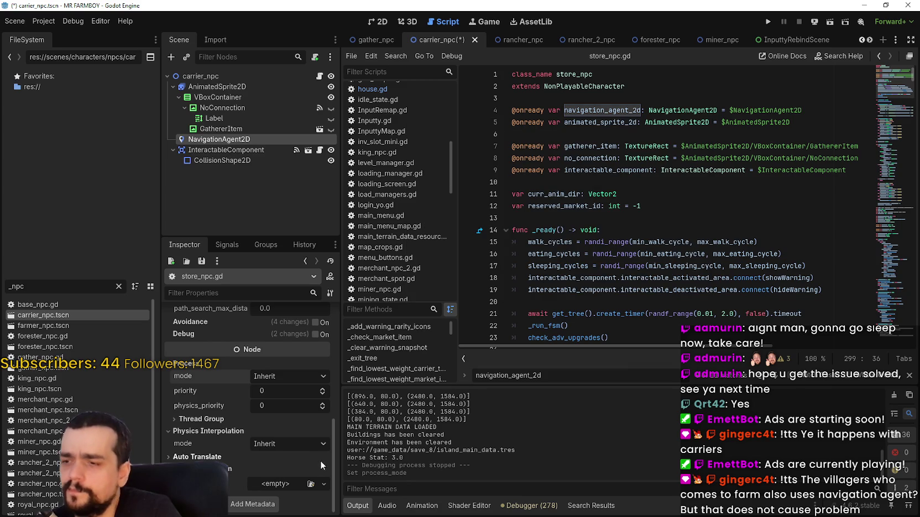
pyautogui.moveTo(331, 469); pyautogui.dragTo(333, 303)
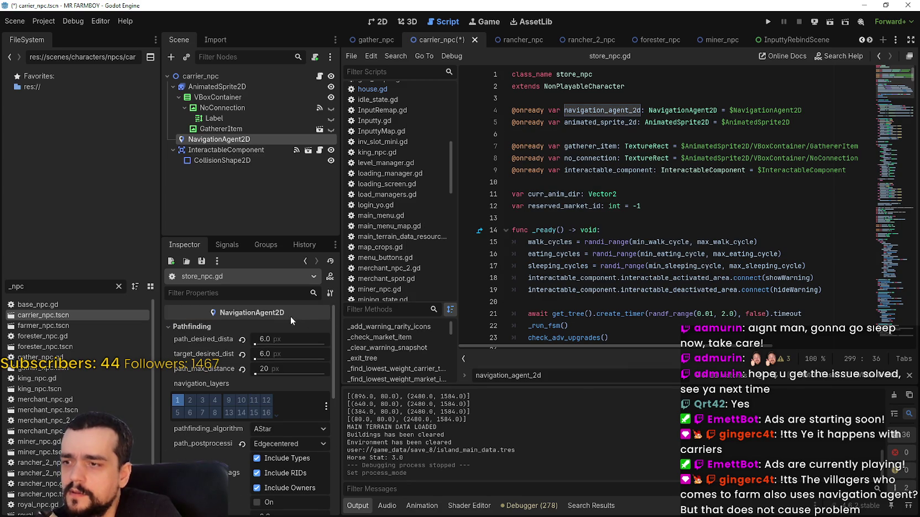
pyautogui.moveTo(274, 310)
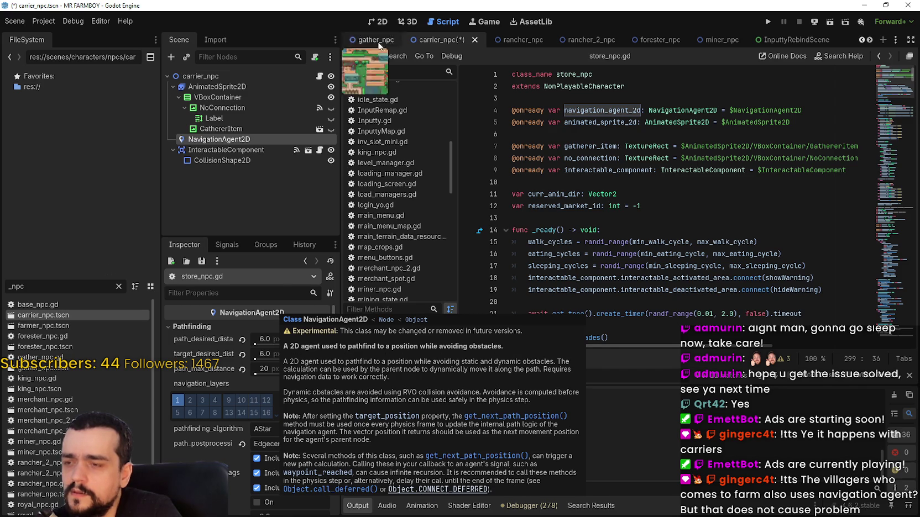
pyautogui.moveTo(780, 123); pyautogui.dragTo(781, 133)
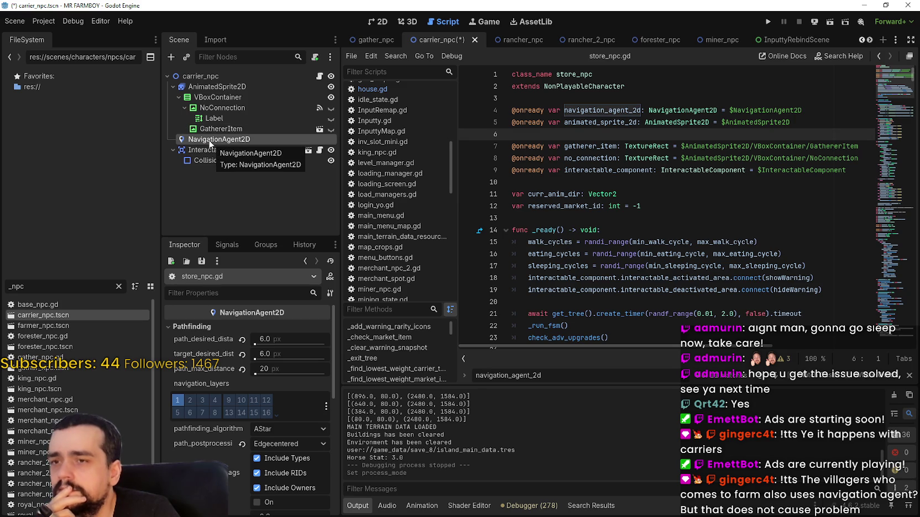
pyautogui.moveTo(909, 80)
pyautogui.mouseDown()
pyautogui.moveTo(896, 96)
pyautogui.moveTo(887, 77)
pyautogui.mouseUp()
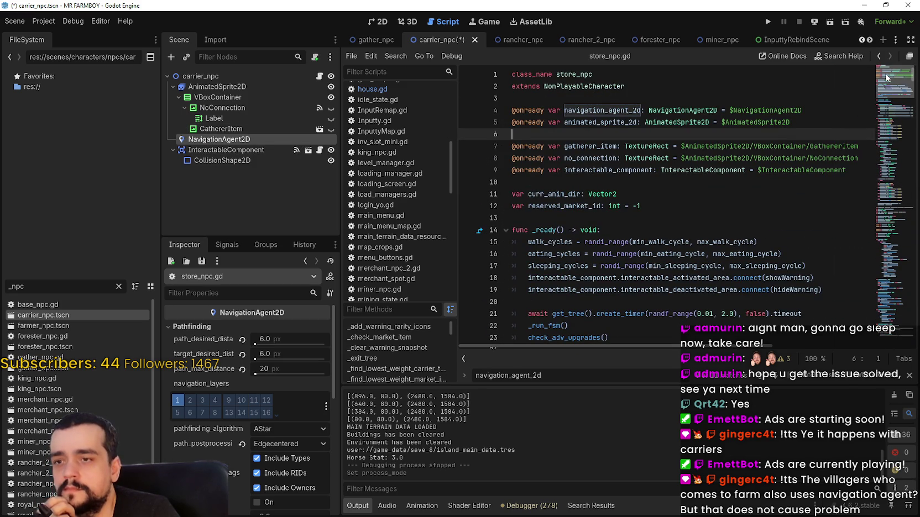
pyautogui.moveTo(886, 77); pyautogui.dragTo(884, 82)
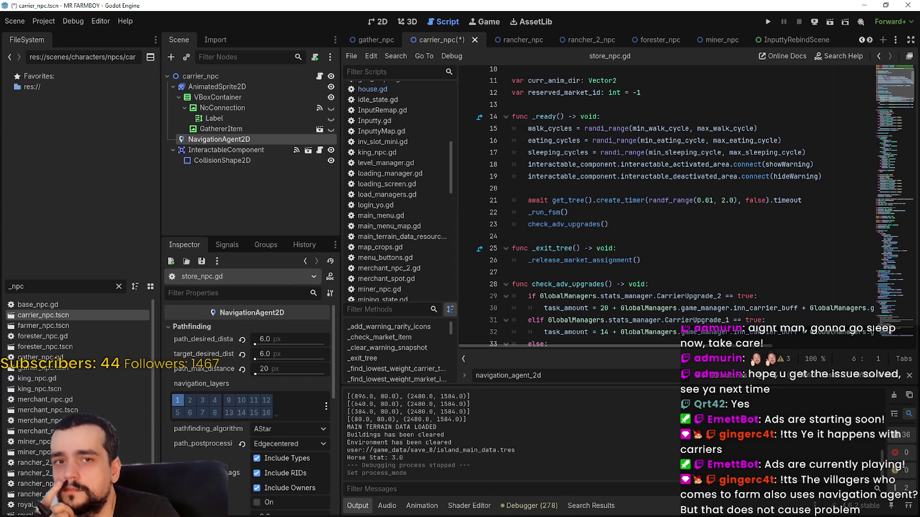
# Step: Comment out lines 21–22 (timer await and _run_fsm()) with Ctrl+K and save
pyautogui.hotkey('ctrl', 'shift', 'Escape')
pyautogui.click(530, 201)
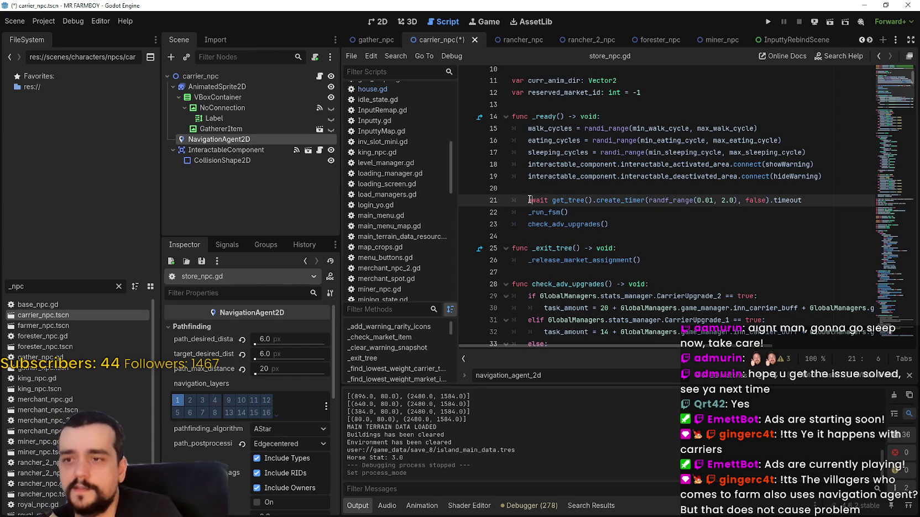
pyautogui.hotkey('shift', 'Down')
pyautogui.hotkey('ctrl', 'k')
pyautogui.click(672, 229)
pyautogui.hotkey('ctrl', 's')
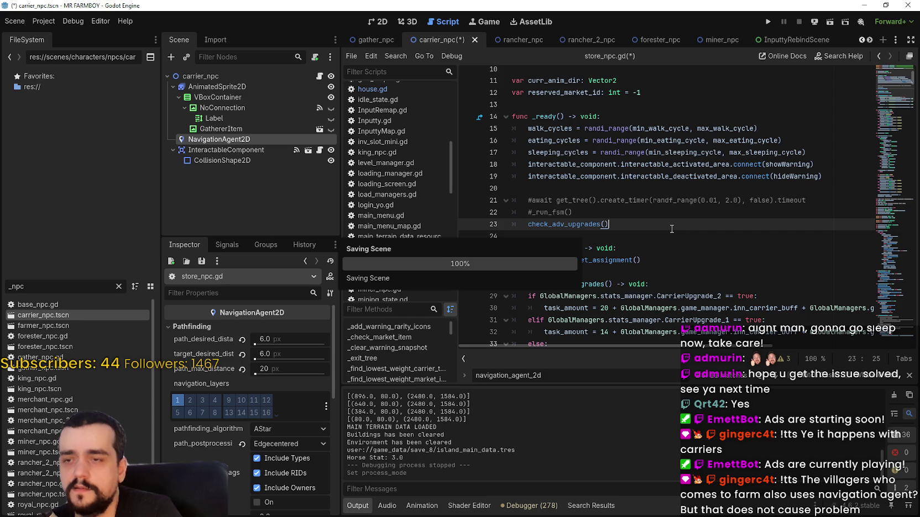
# Step: Check CPU usage in the system monitor and reselect the commented _run_fsm() line
pyautogui.click(648, 241)
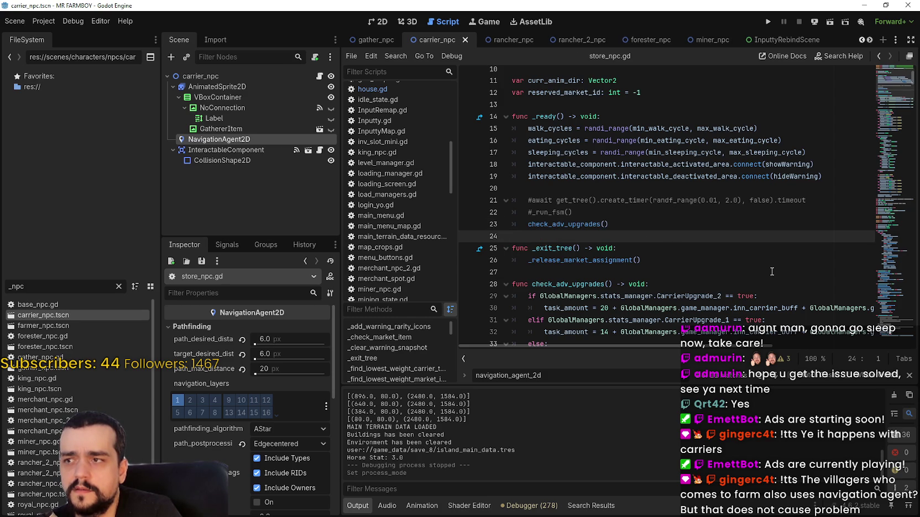
pyautogui.click(173, 87)
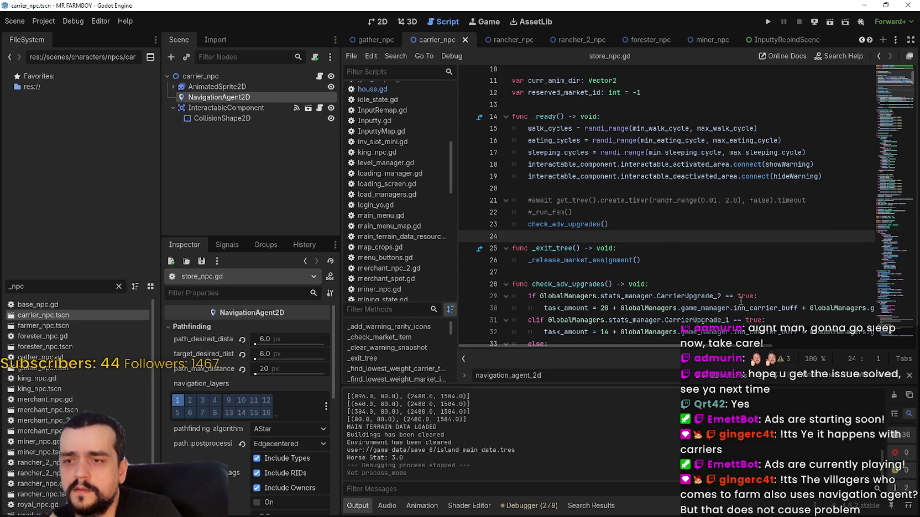
pyautogui.scroll(-6, 882, 92)
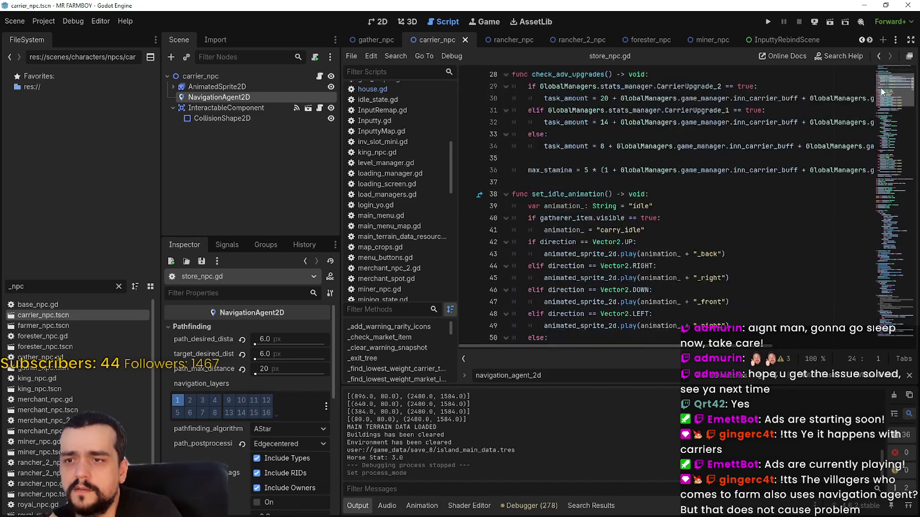
pyautogui.scroll(7, 882, 91)
pyautogui.click(567, 260)
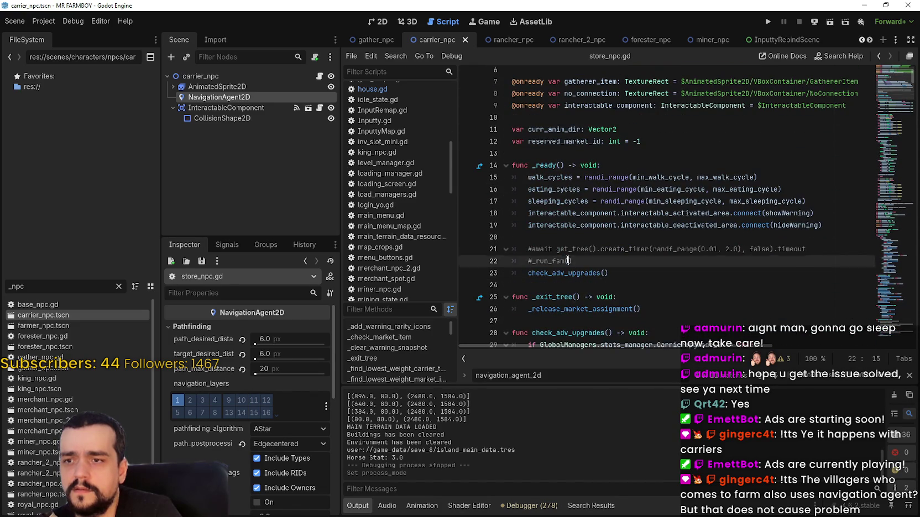
pyautogui.moveTo(568, 260); pyautogui.dragTo(501, 252)
pyautogui.click(572, 260)
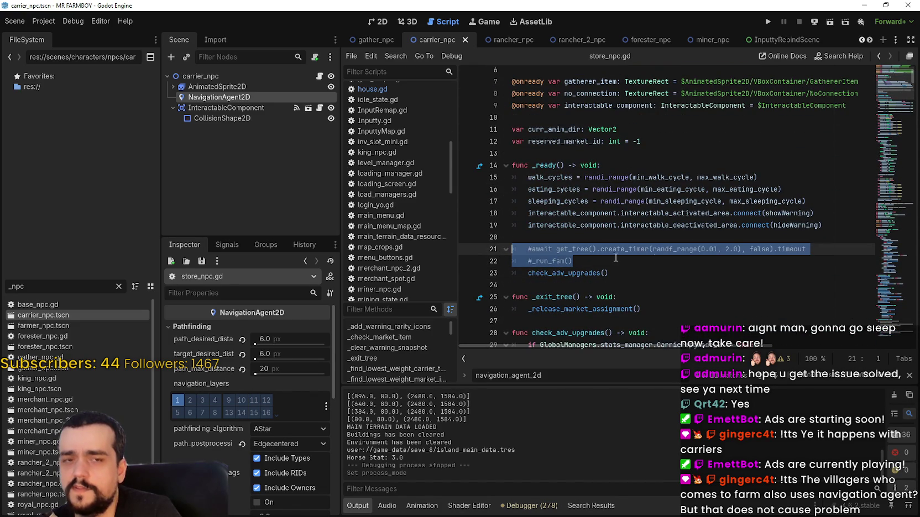
pyautogui.hotkey('ctrl', 'shift', 'Escape')
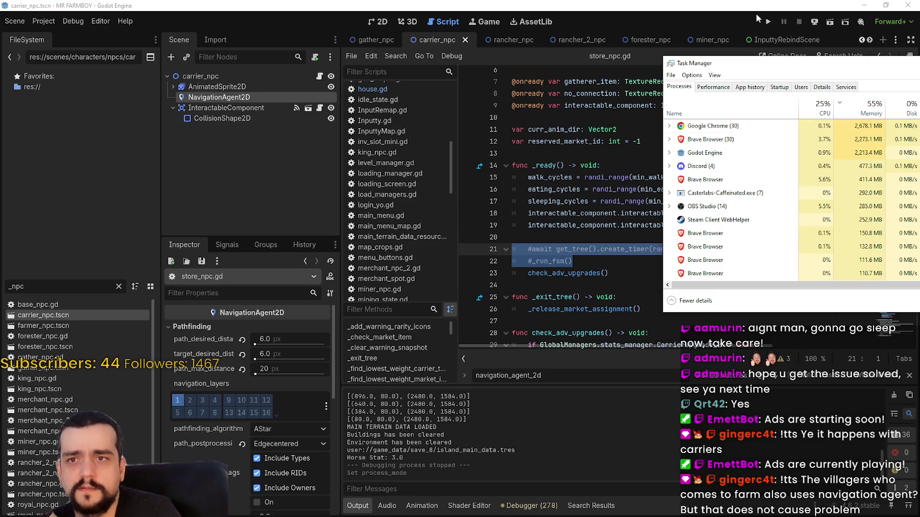
pyautogui.click(615, 294)
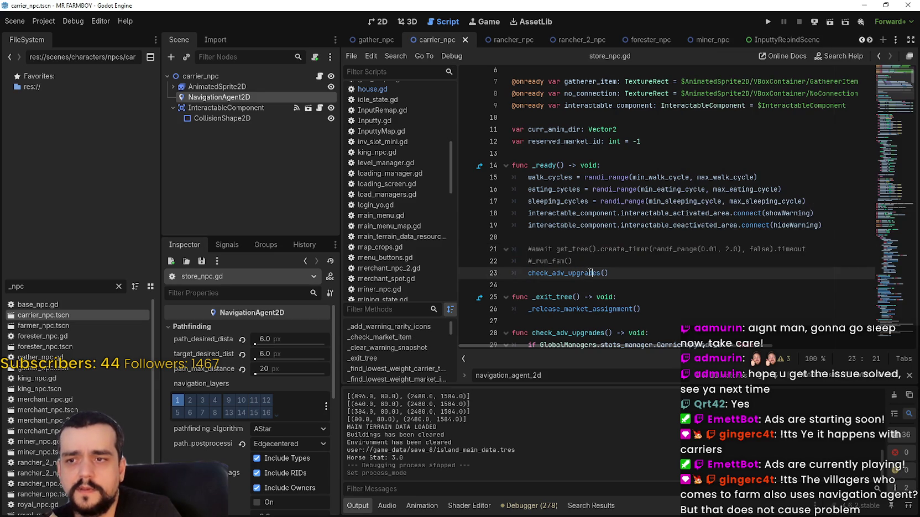
pyautogui.moveTo(564, 261); pyautogui.dragTo(600, 255)
pyautogui.moveTo(532, 261); pyautogui.dragTo(599, 265)
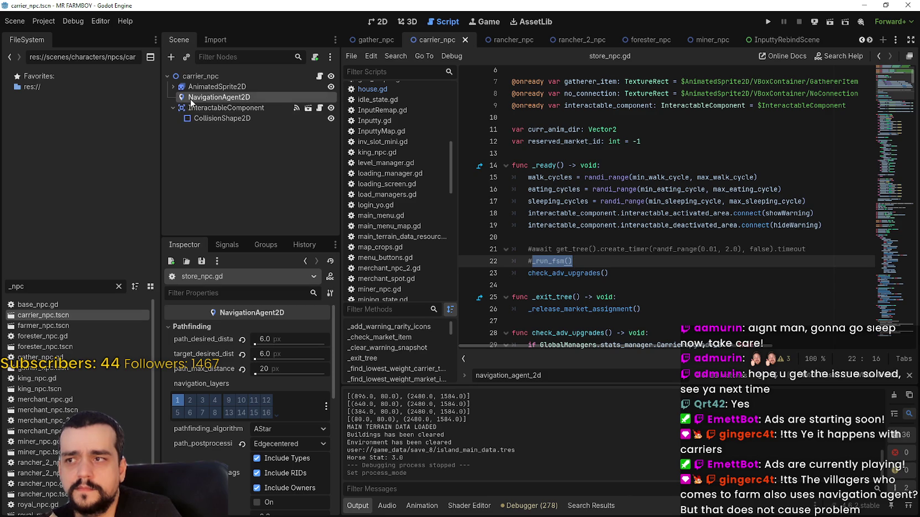
# Step: Inspect the InteractableComponent node's signals and properties, then launch the game
pyautogui.click(250, 111)
pyautogui.click(238, 247)
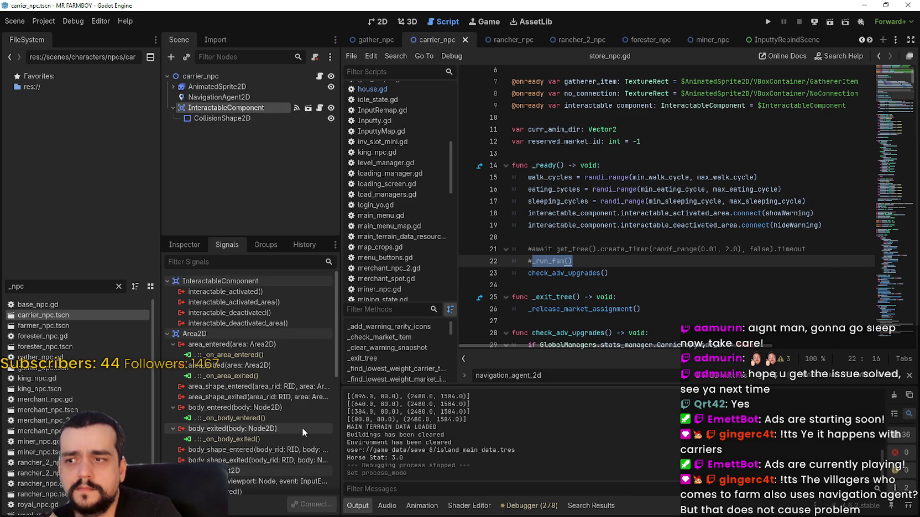
pyautogui.click(189, 247)
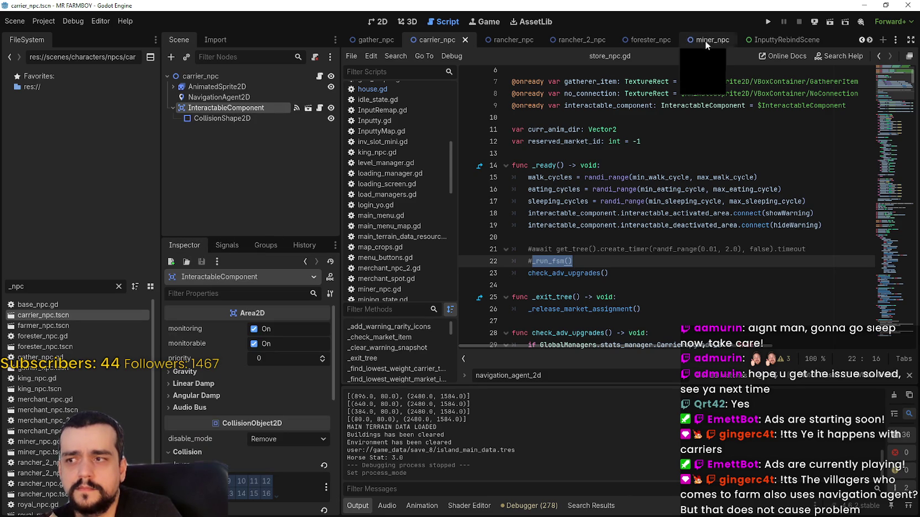
pyautogui.click(767, 23)
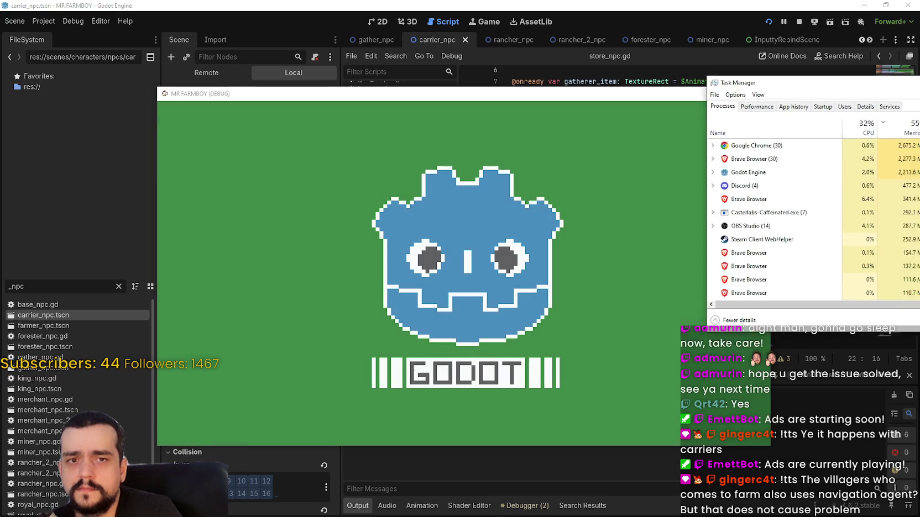
# Step: Move the game window to the top-left and load the Save 8 (Incremental) world
pyautogui.moveTo(638, 99); pyautogui.dragTo(481, 44)
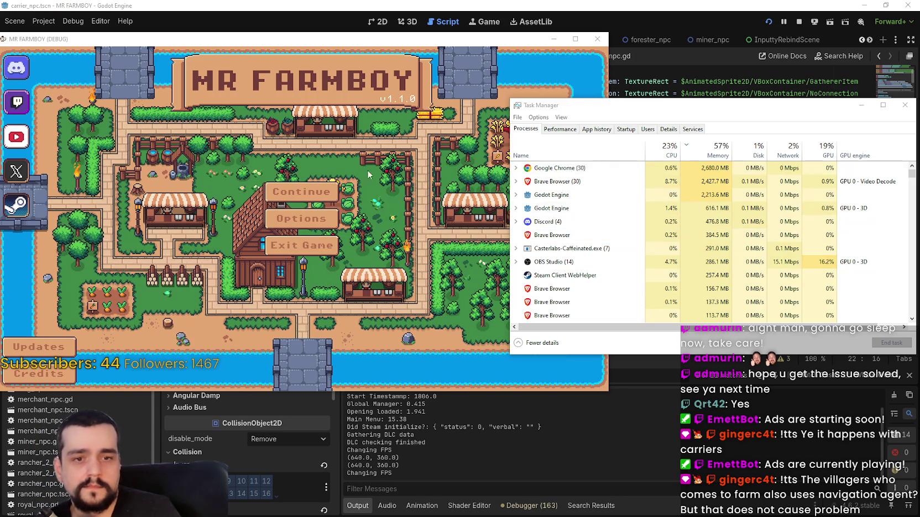
pyautogui.click(301, 191)
pyautogui.scroll(-5, 332, 221)
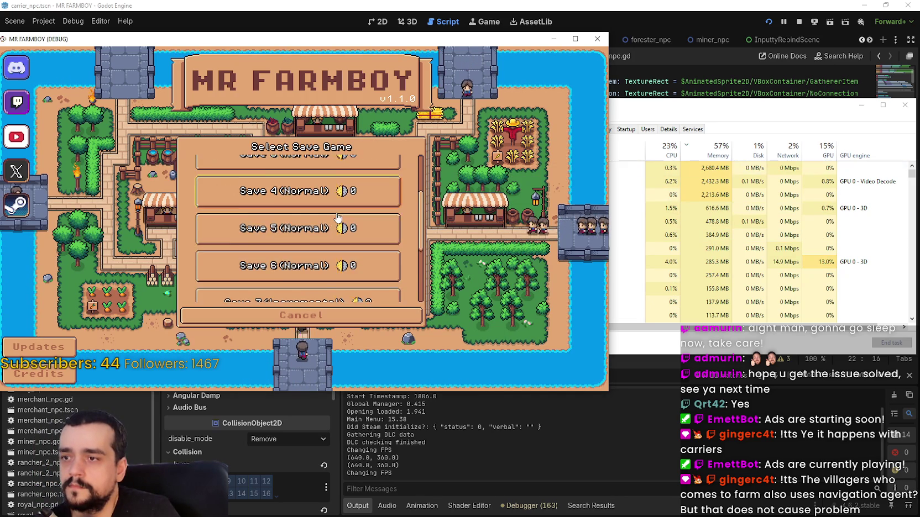
pyautogui.scroll(-2, 339, 215)
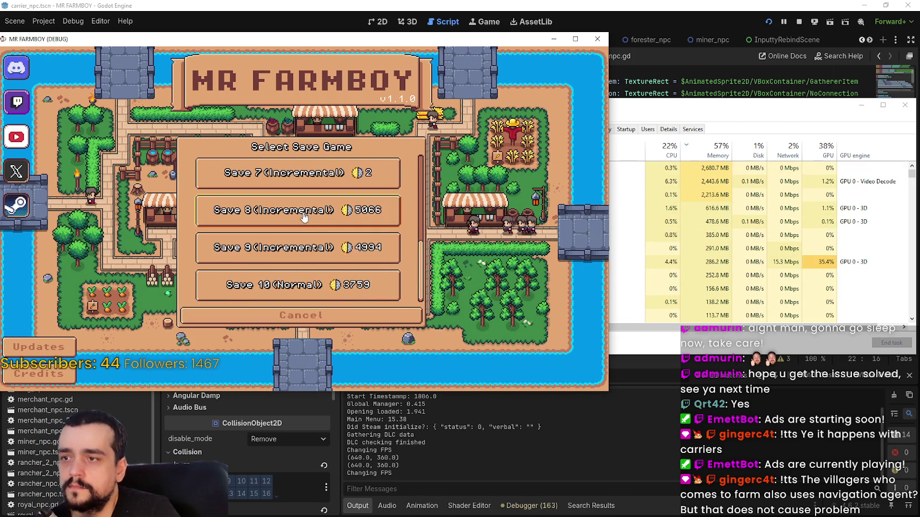
pyautogui.click(262, 219)
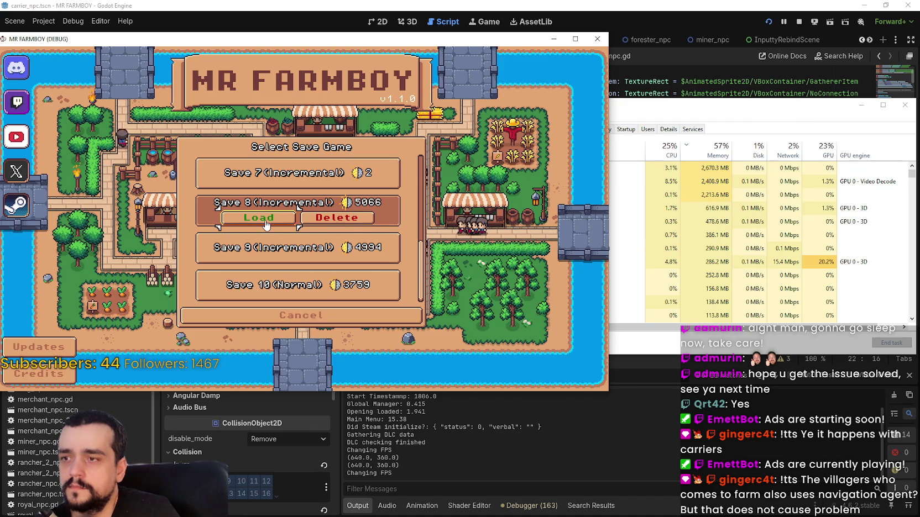
pyautogui.click(266, 223)
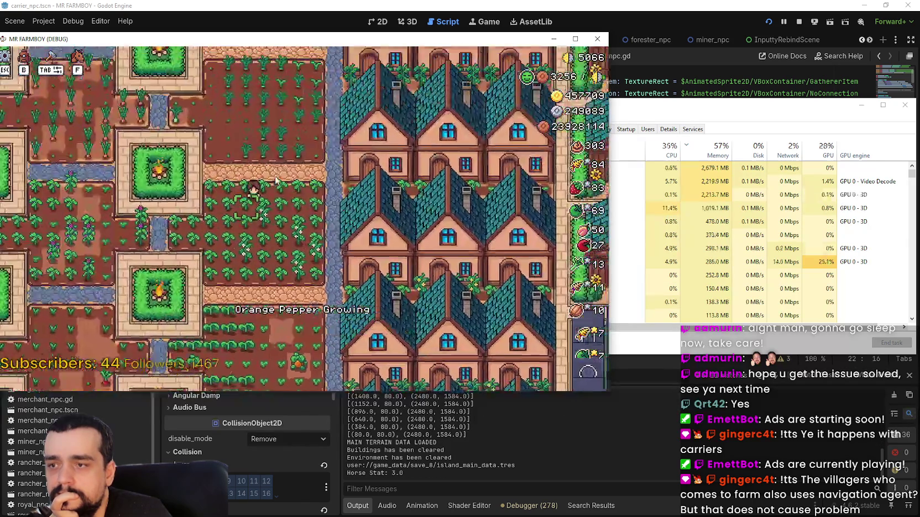
# Step: Walk the player left across the farm and town, pausing and resuming with Esc
pyautogui.press('a')
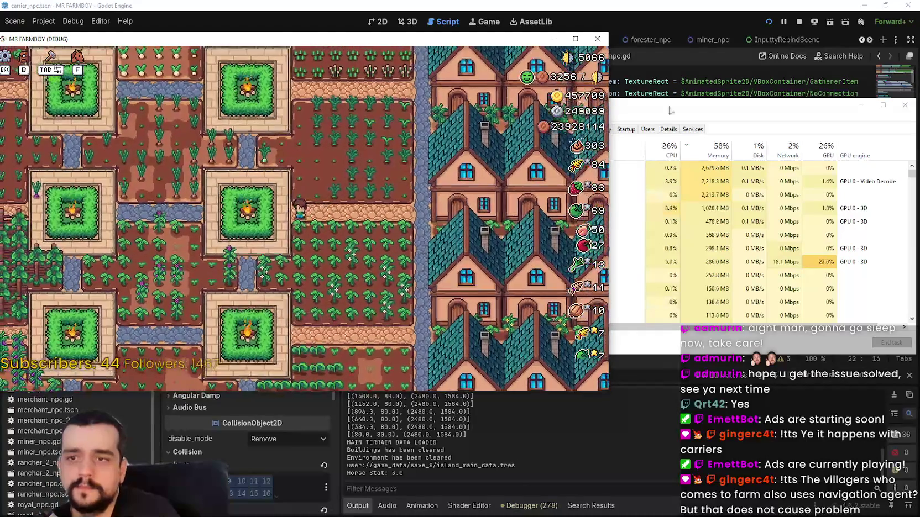
pyautogui.press('s')
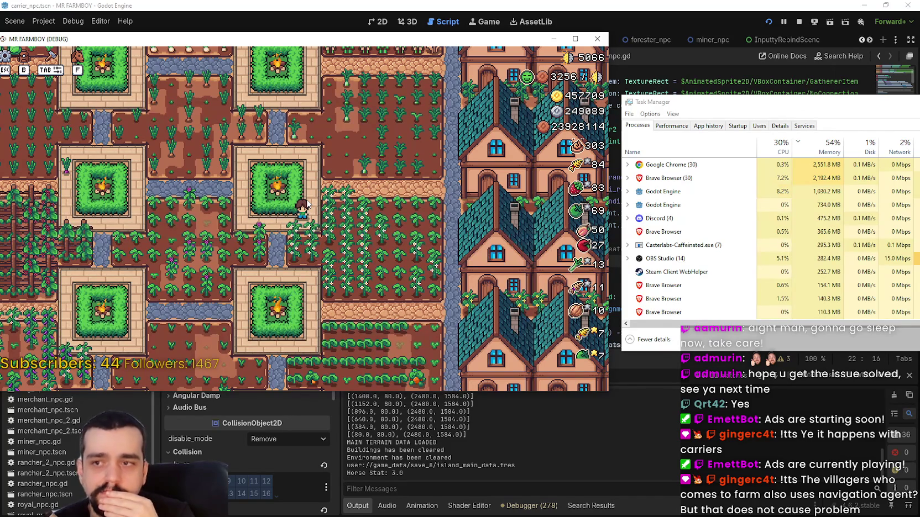
pyautogui.press('w')
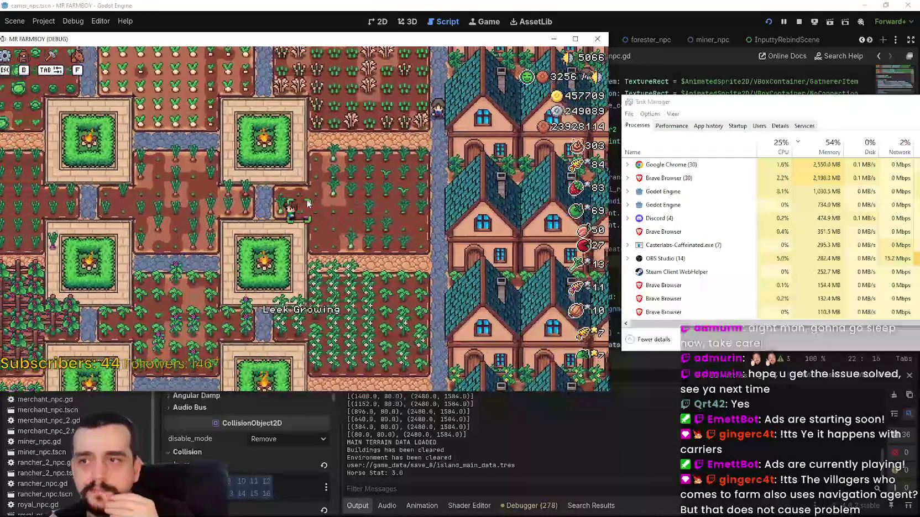
pyautogui.press('a')
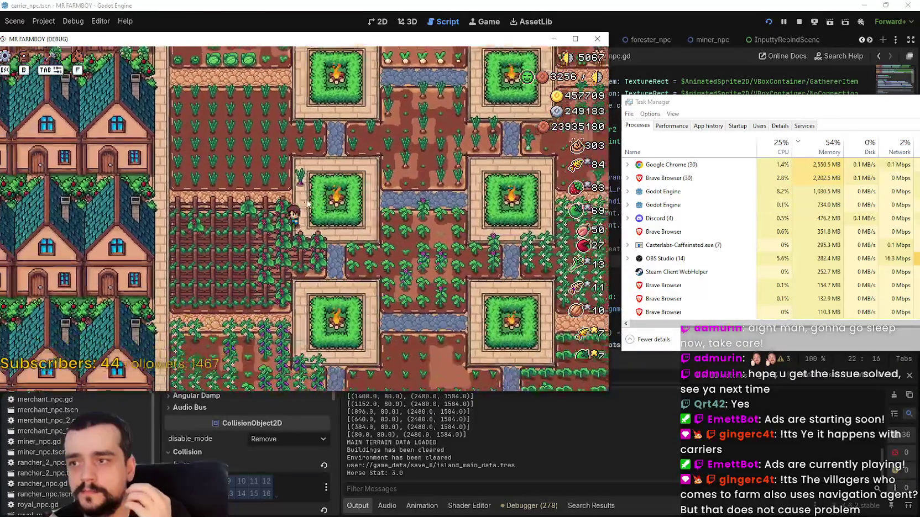
pyautogui.press('s')
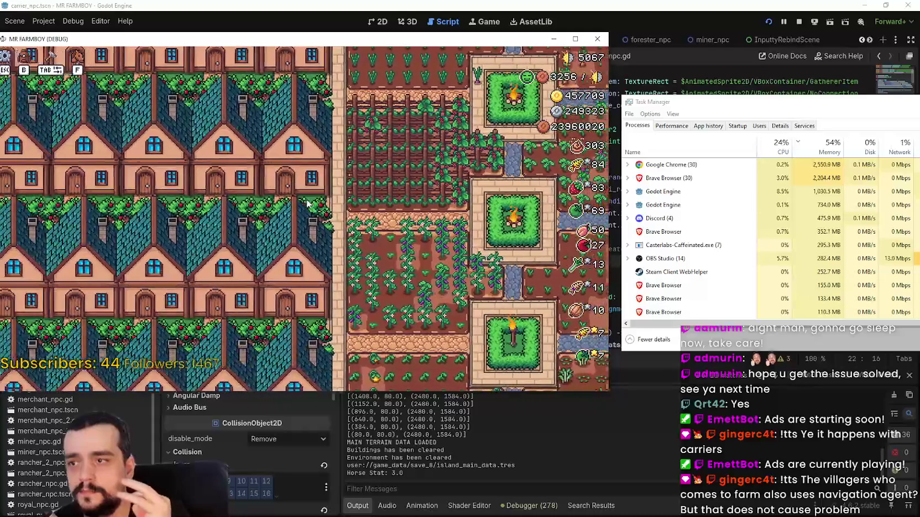
pyautogui.press('a')
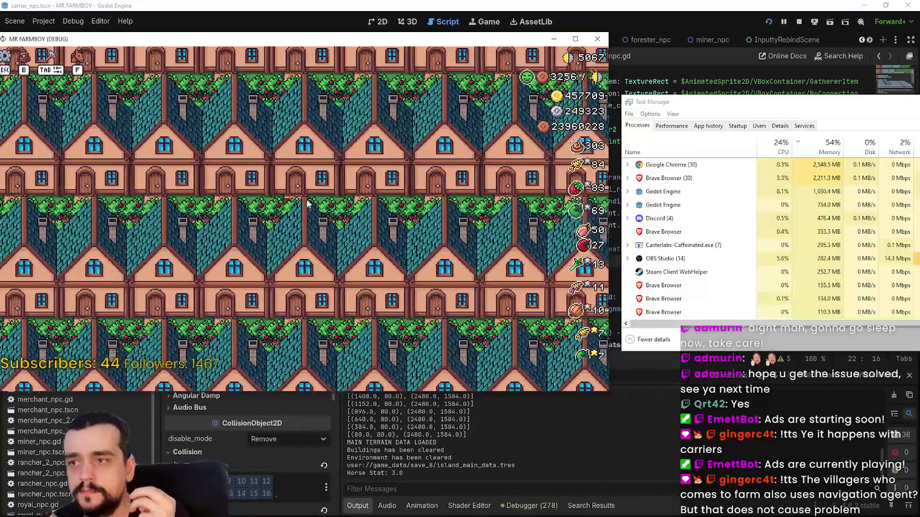
pyautogui.press('a')
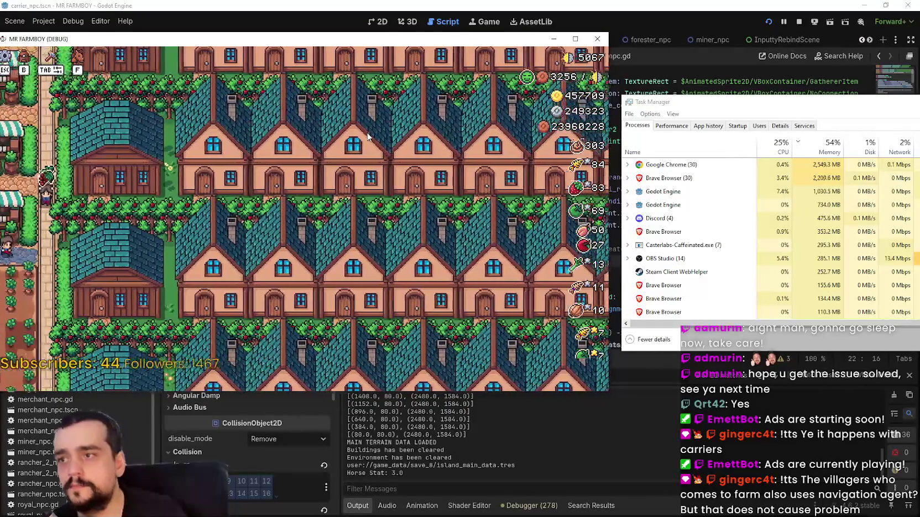
pyautogui.scroll(-3, 308, 204)
pyautogui.scroll(3, 270, 244)
pyautogui.press('a')
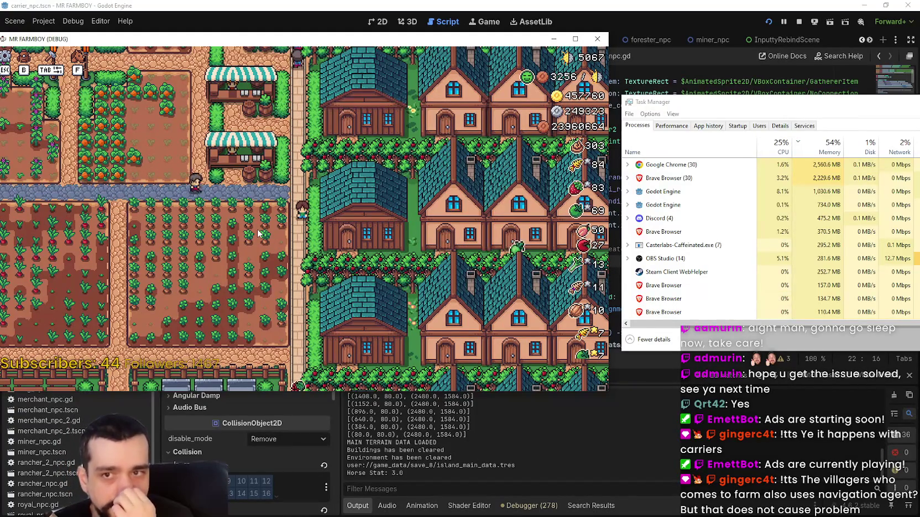
pyautogui.press('Escape')
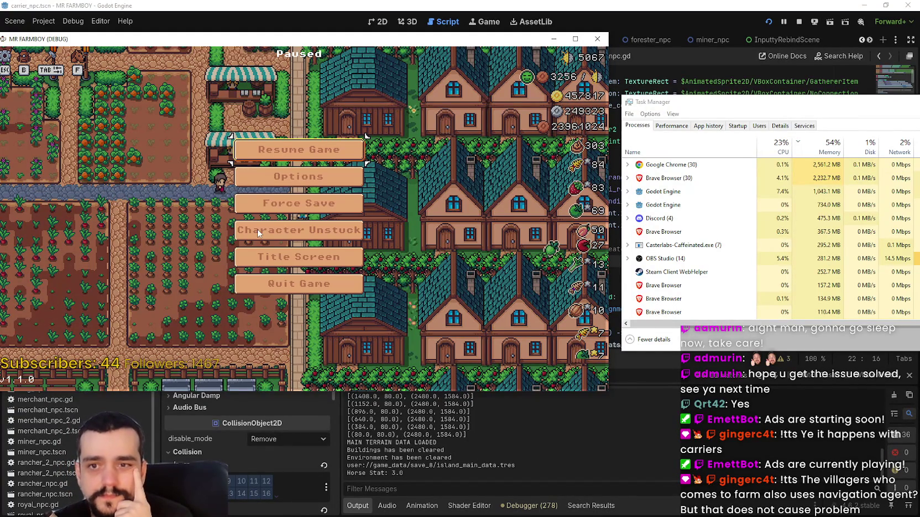
pyautogui.press('Escape')
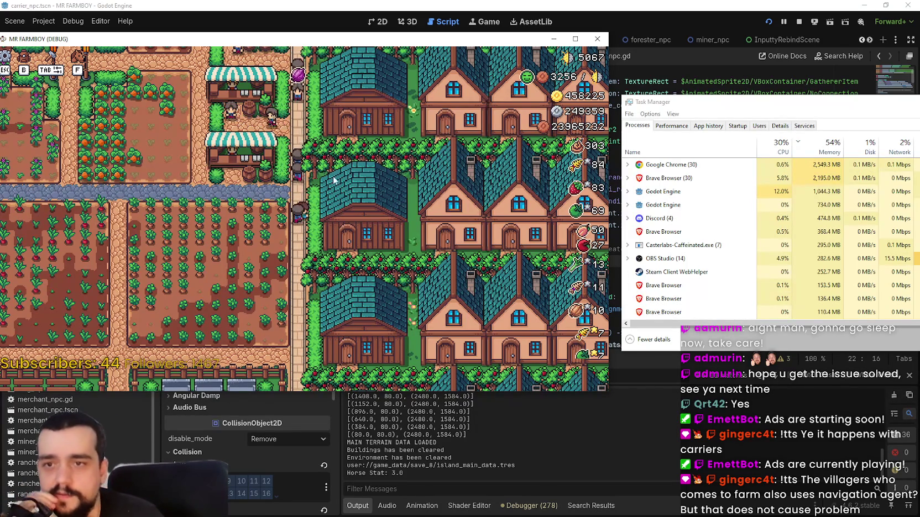
# Step: Stop the game and review the commented timer and _run_fsm() lines in _ready()
pyautogui.click(800, 21)
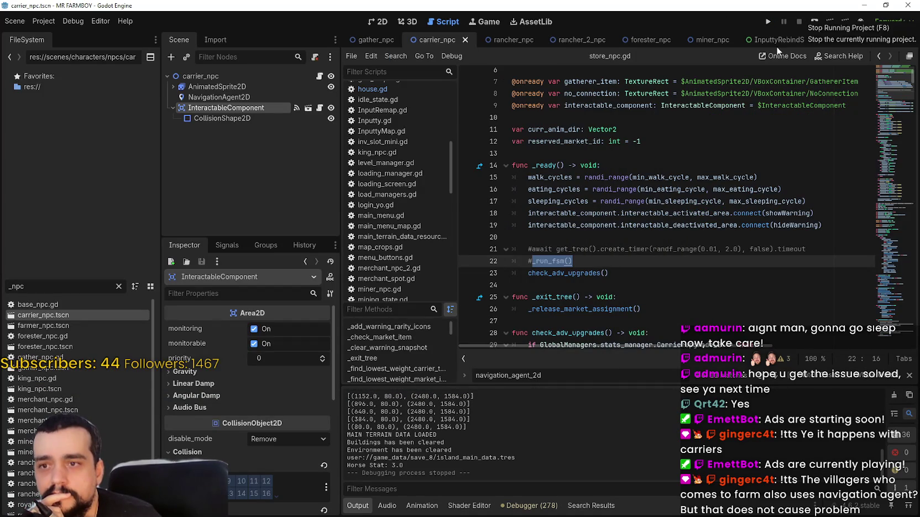
pyautogui.moveTo(573, 261); pyautogui.dragTo(468, 252)
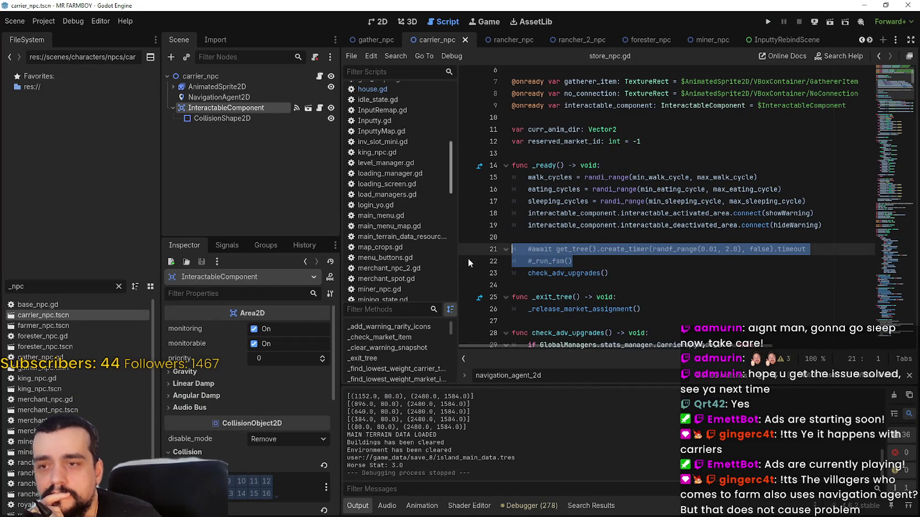
pyautogui.doubleClick(563, 273)
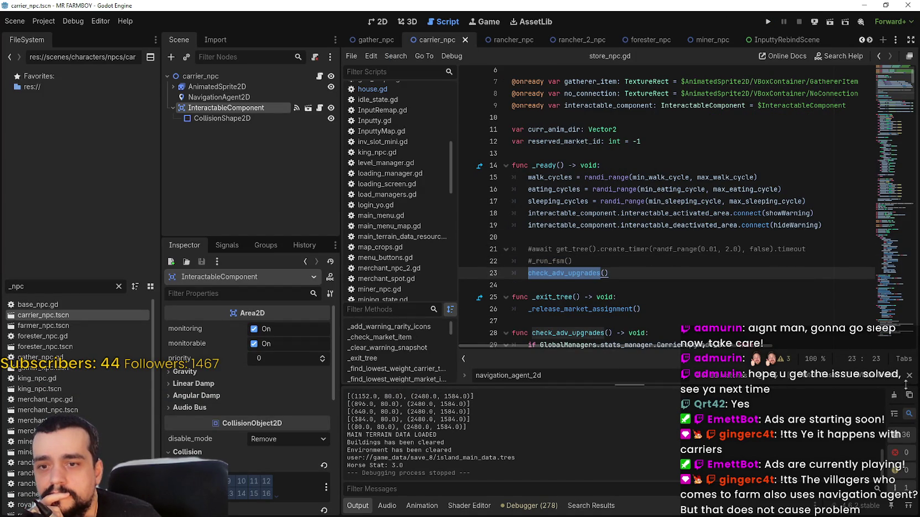
pyautogui.press('Escape')
pyautogui.click(666, 283)
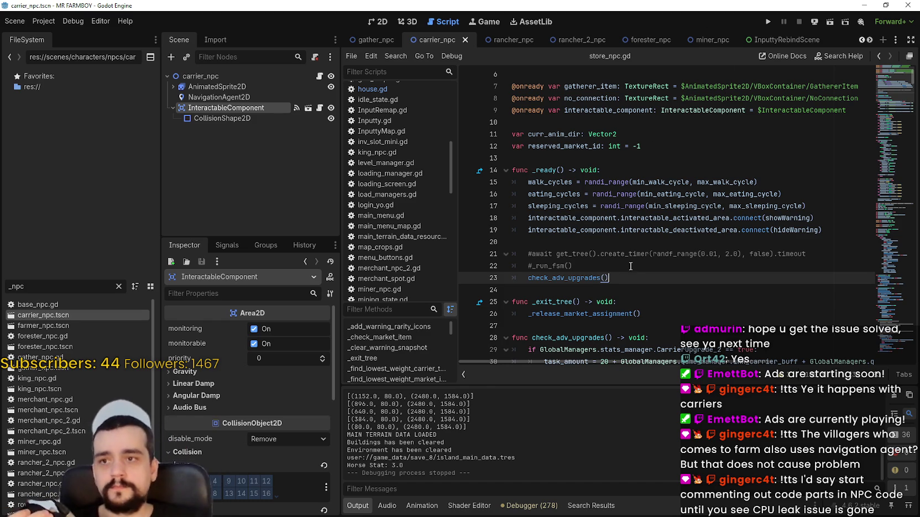
# Step: Look up the NonPlayableCharacter class and read through non_playable_character.gd
pyautogui.scroll(2, 638, 115)
pyautogui.rightClick(594, 91)
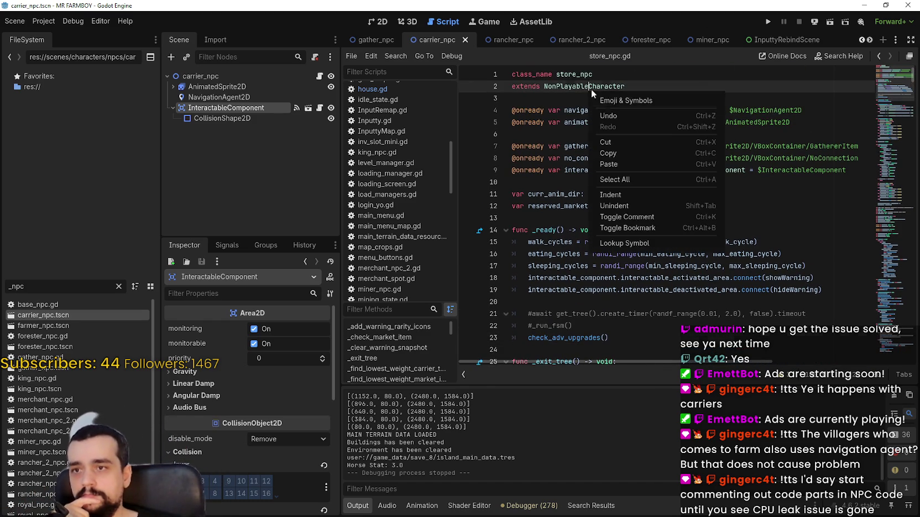
pyautogui.click(635, 243)
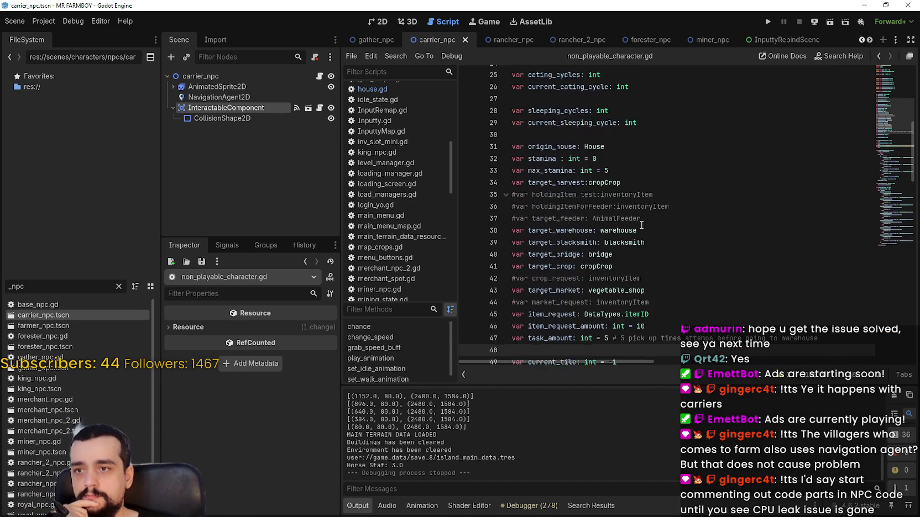
pyautogui.scroll(7, 642, 223)
pyautogui.scroll(1, 642, 221)
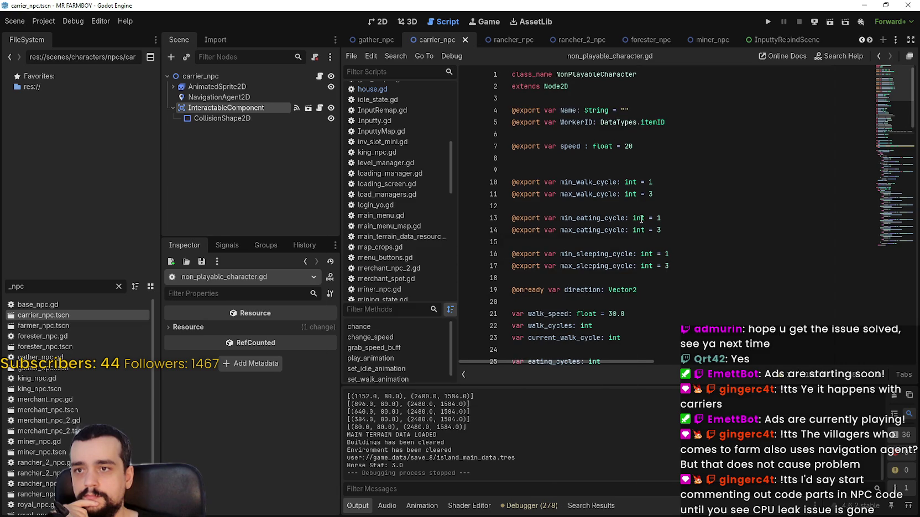
pyautogui.scroll(-10, 642, 217)
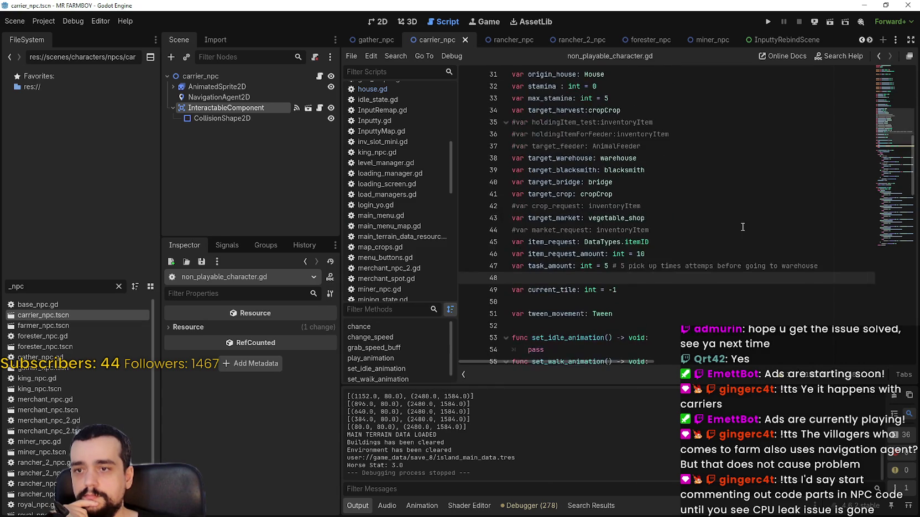
pyautogui.scroll(-9, 742, 227)
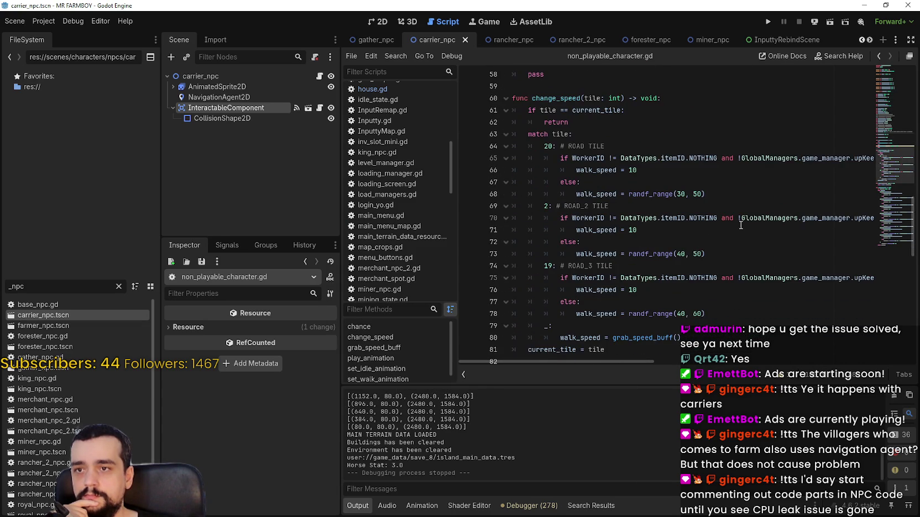
pyautogui.scroll(-2, 741, 225)
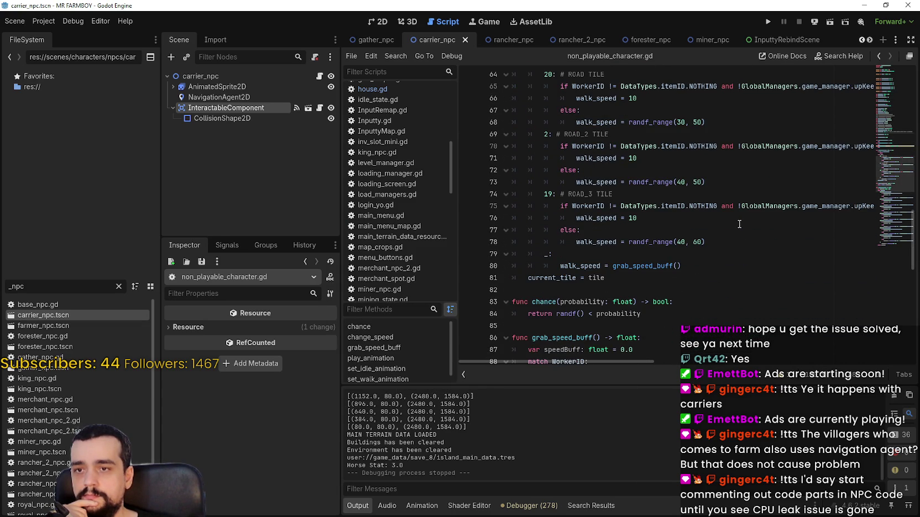
pyautogui.scroll(-1, 733, 226)
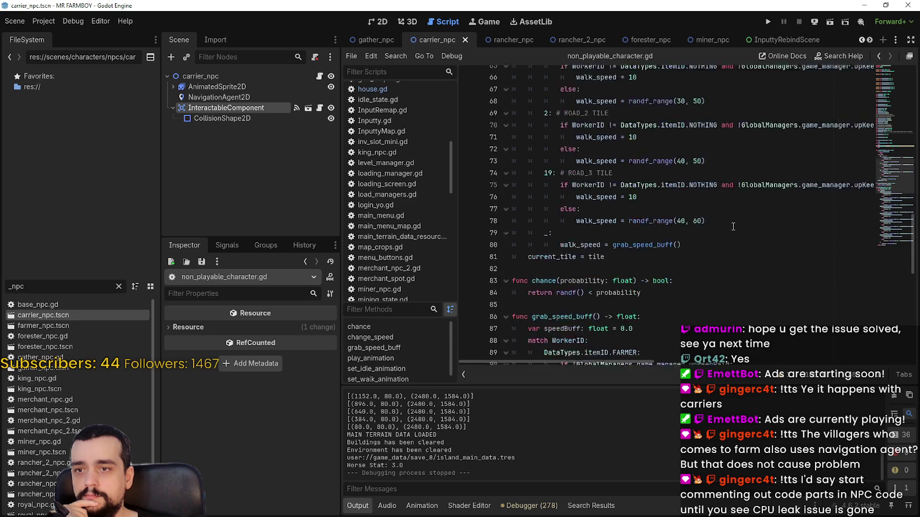
pyautogui.scroll(-5, 733, 226)
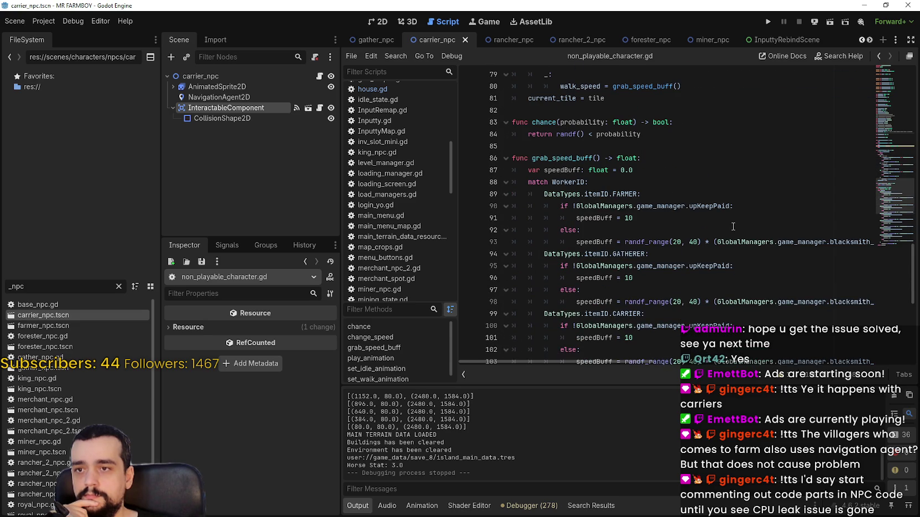
# Step: Return to store_npc.gd and show the NavigationAgent2D node's pathfinding settings
pyautogui.scroll(-8, 733, 227)
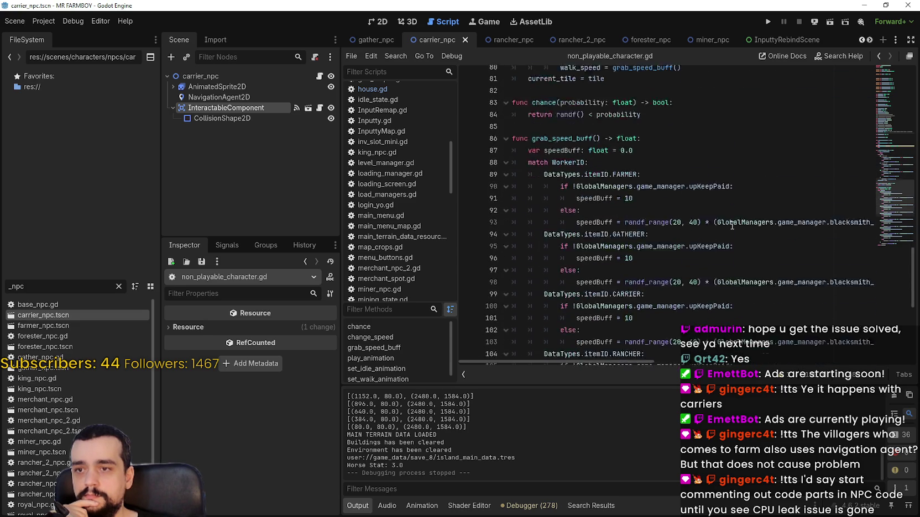
pyautogui.scroll(12, 724, 210)
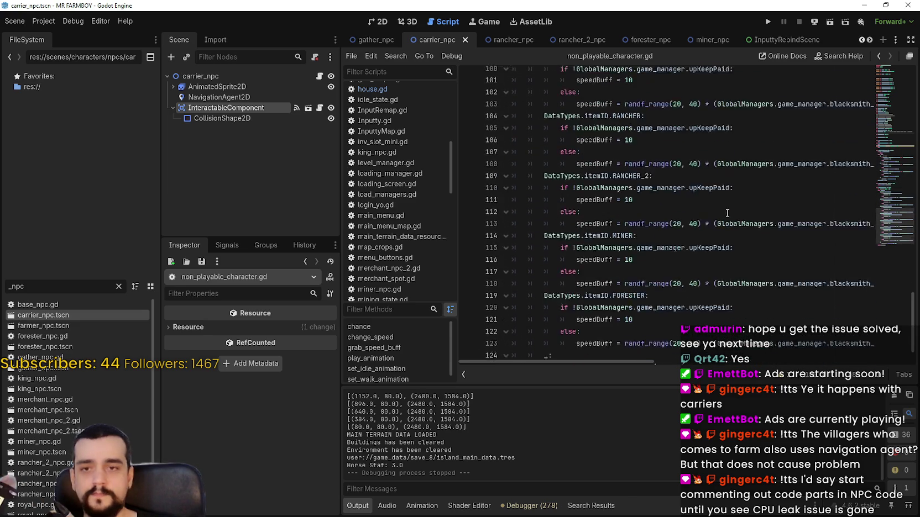
pyautogui.click(320, 76)
pyautogui.click(220, 97)
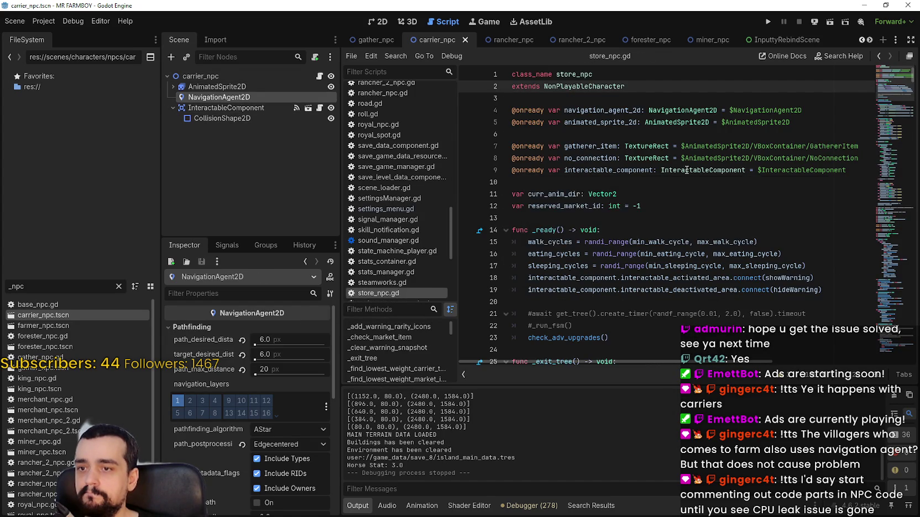
pyautogui.scroll(-3, 548, 199)
pyautogui.click(576, 230)
pyautogui.doubleClick(576, 229)
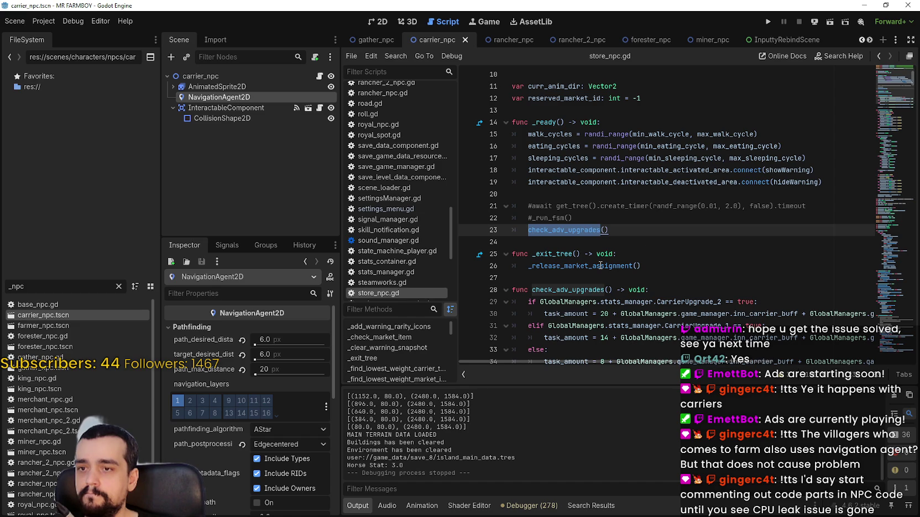
pyautogui.click(681, 246)
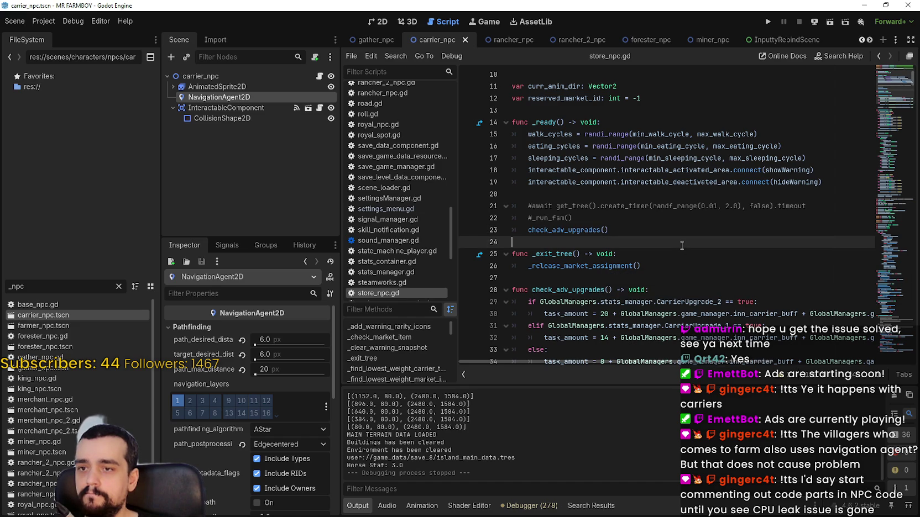
pyautogui.scroll(-1, 681, 246)
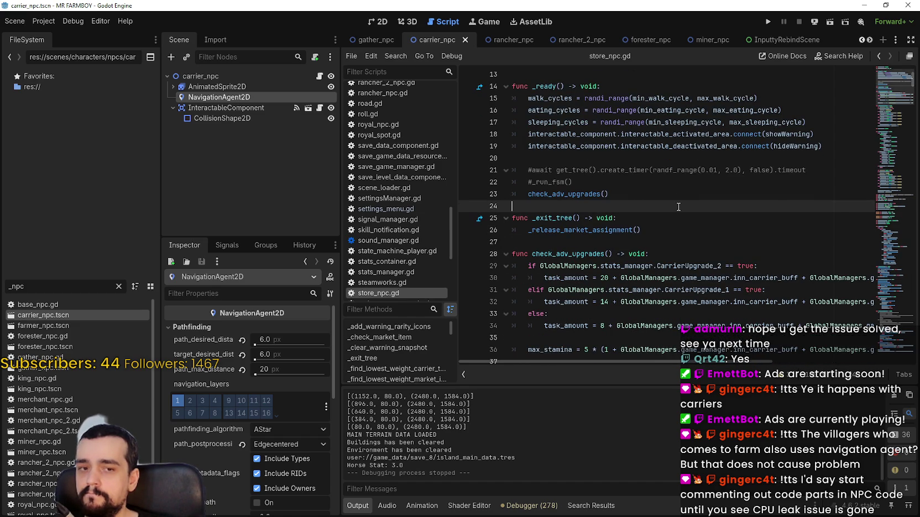
pyautogui.scroll(-1, 587, 221)
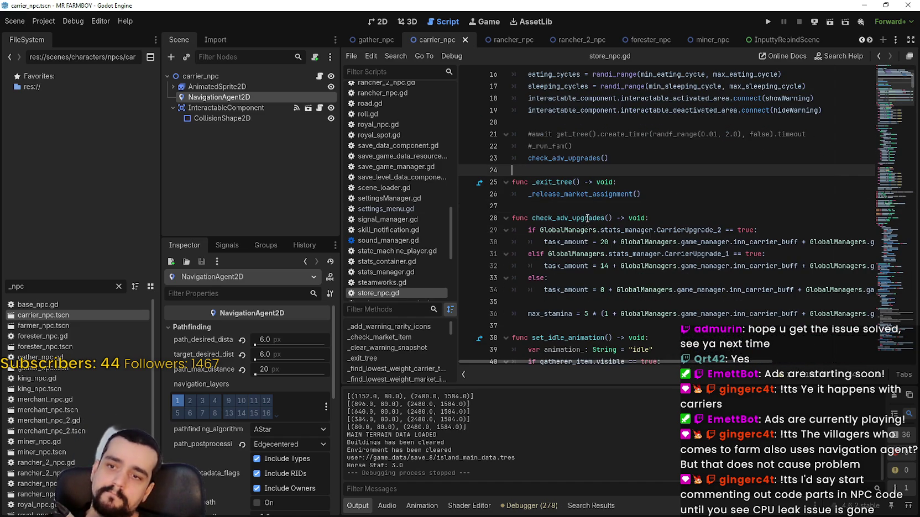
pyautogui.scroll(-6, 659, 215)
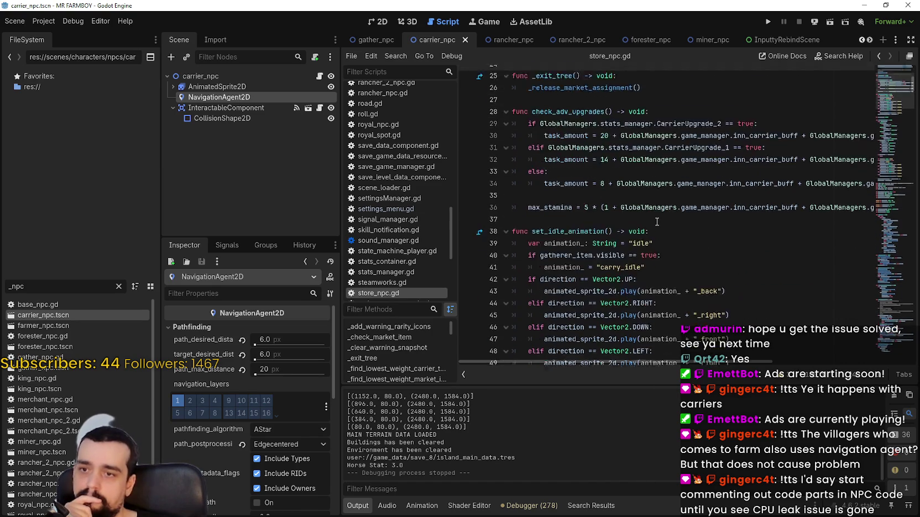
pyautogui.scroll(7, 747, 194)
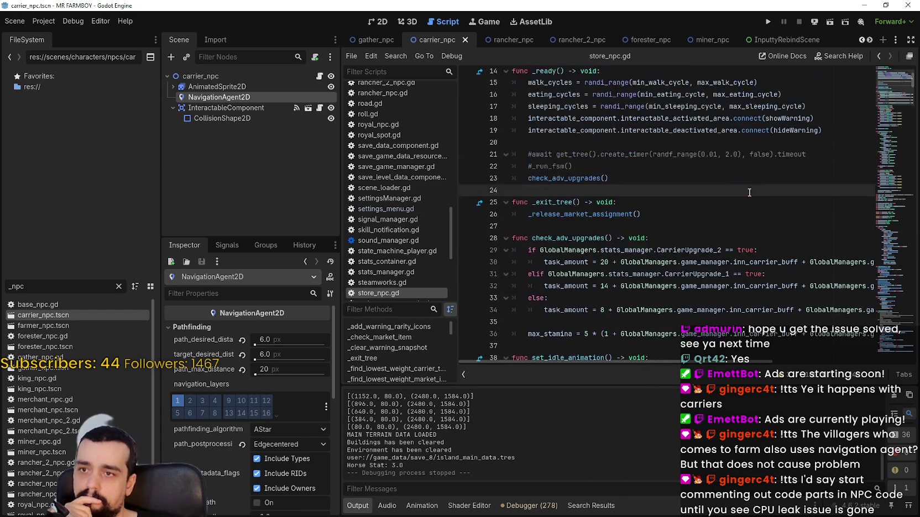
pyautogui.rightClick(548, 178)
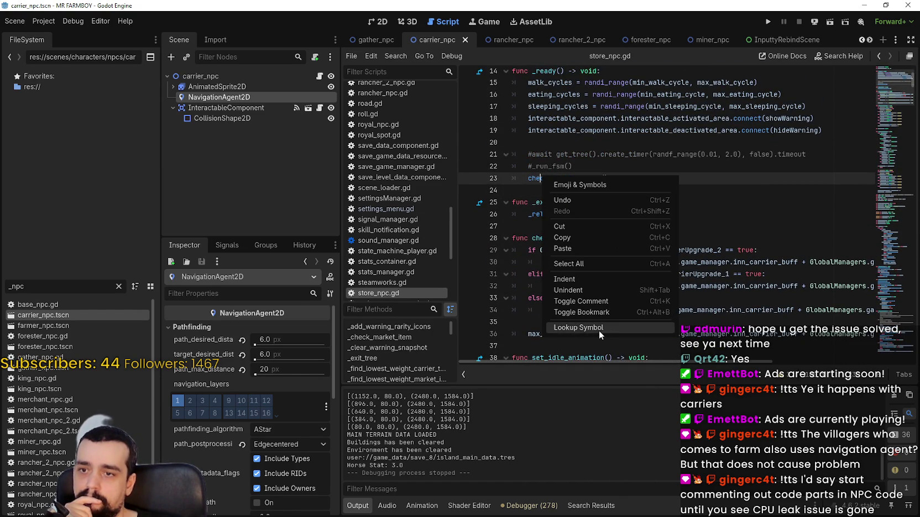
pyautogui.click(599, 329)
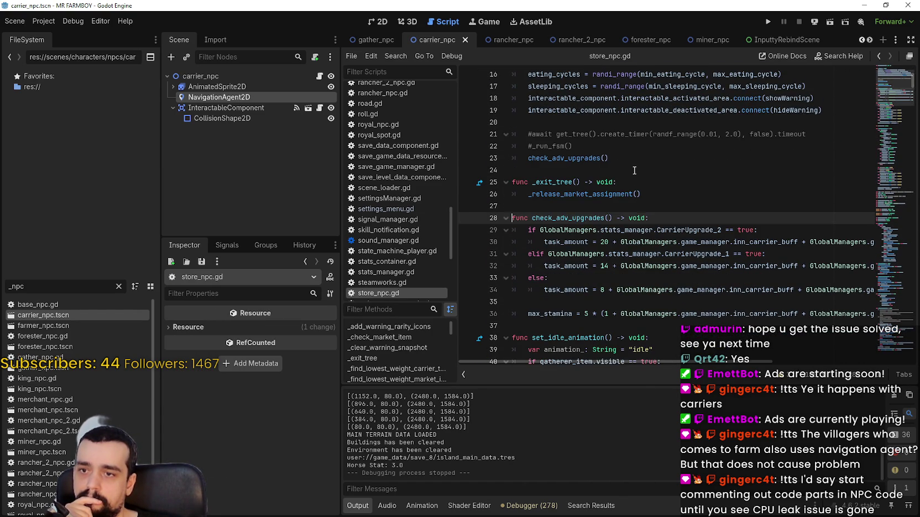
pyautogui.scroll(5, 634, 170)
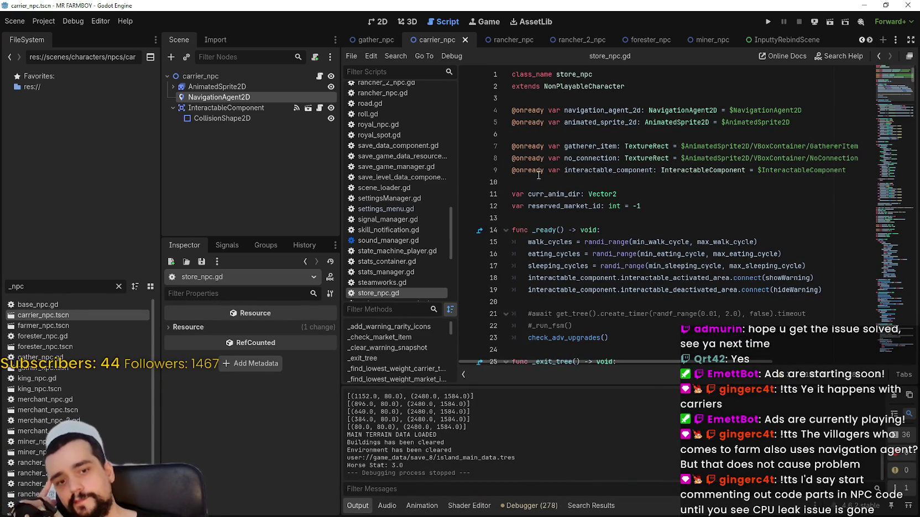
# Step: Try commenting out the navigation_agent_2d line on line 4, then undo it
pyautogui.click(515, 113)
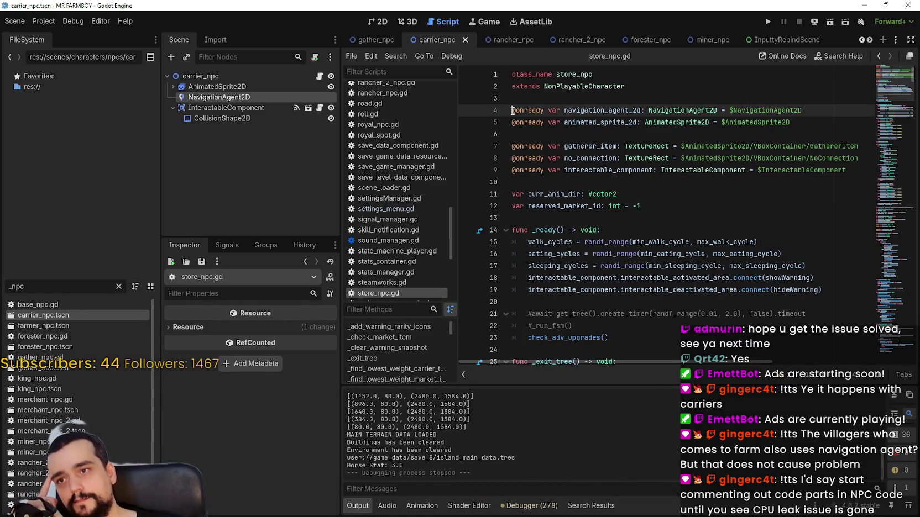
pyautogui.write('#')
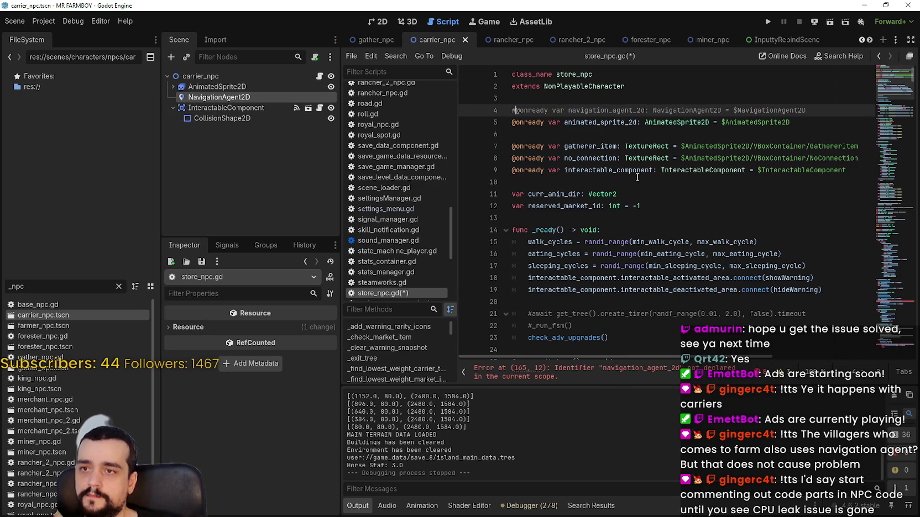
pyautogui.hotkey('ctrl', 'z')
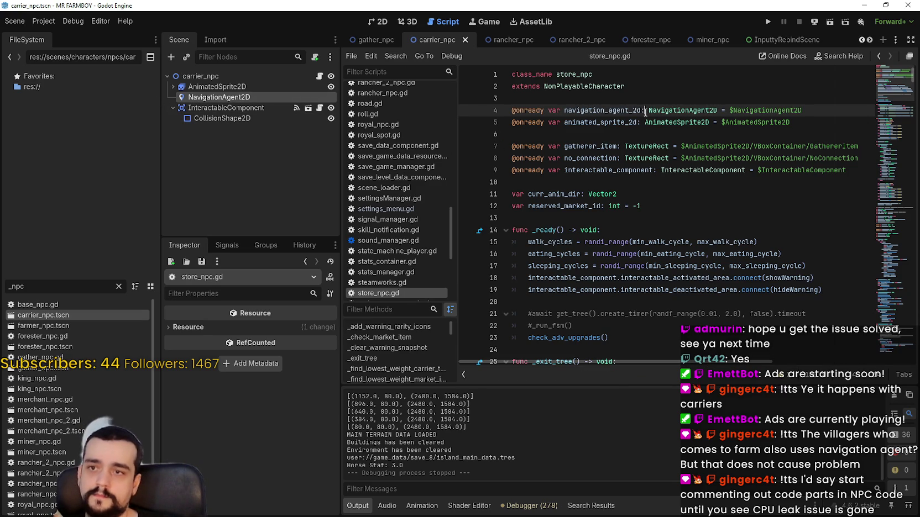
pyautogui.write('#')
pyautogui.click(596, 133)
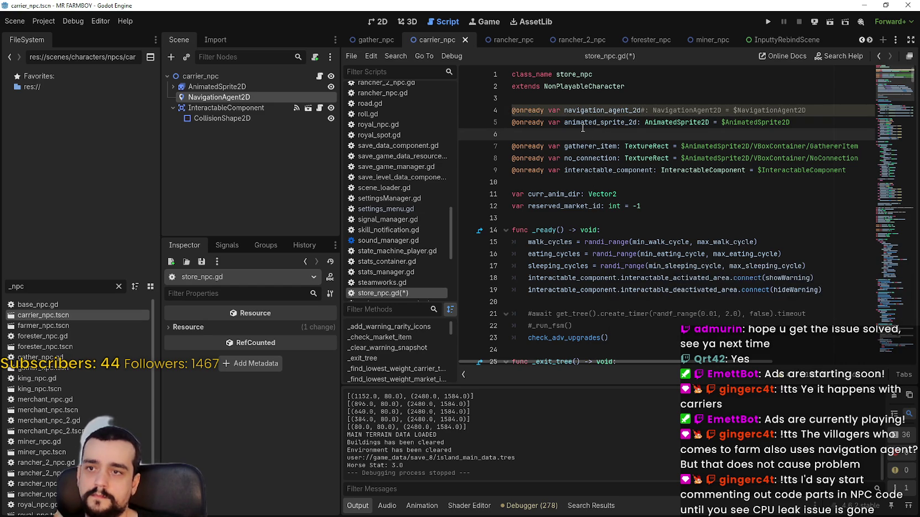
pyautogui.scroll(-1, 581, 126)
pyautogui.scroll(-1, 542, 246)
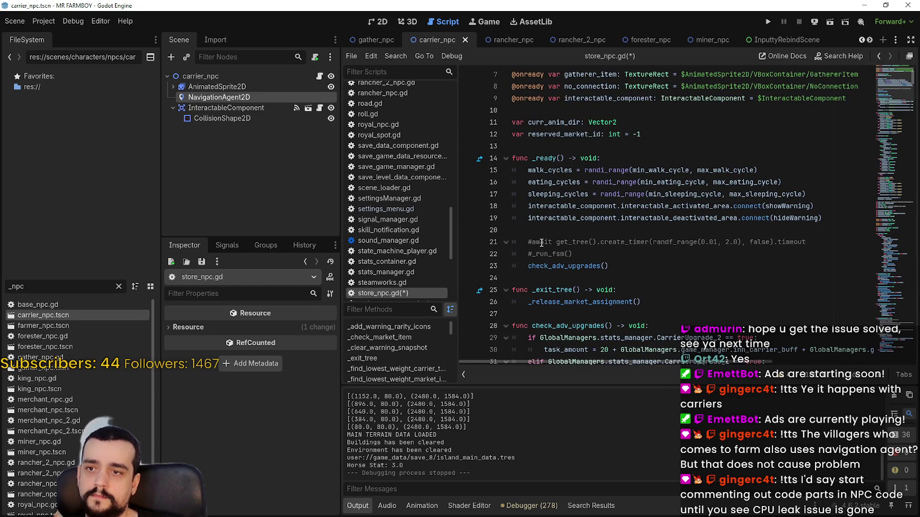
# Step: Comment out the walk_cycles, eating_cycles and sleeping_cycles assignments with #
pyautogui.click(522, 172)
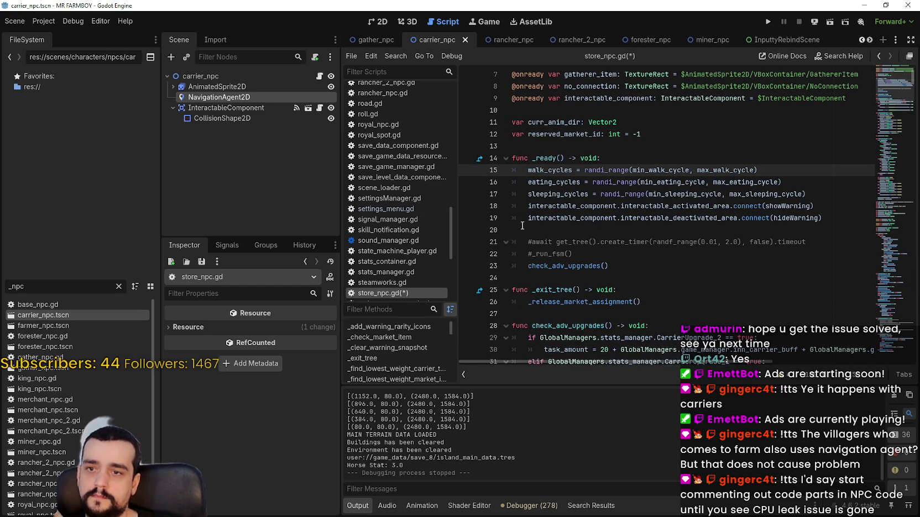
pyautogui.write('#')
pyautogui.click(528, 181)
pyautogui.write('#')
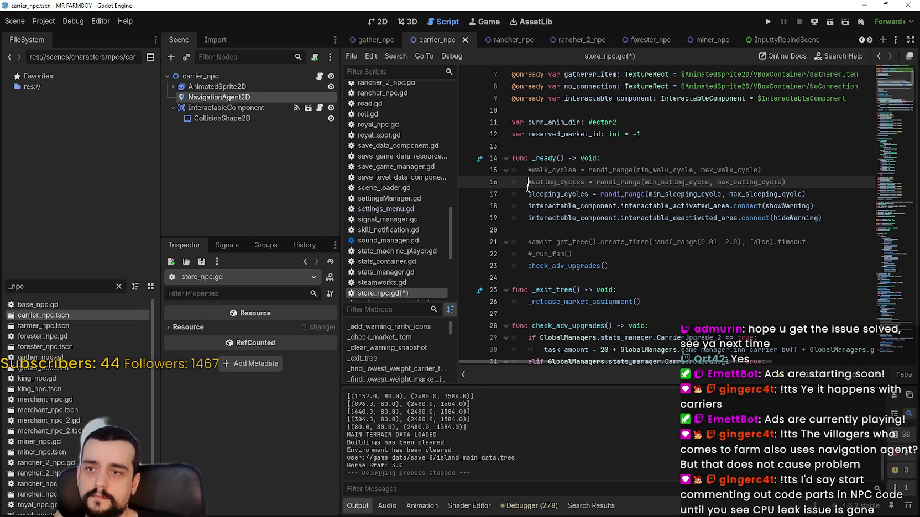
pyautogui.click(527, 194)
pyautogui.write('#')
# Step: Comment out the showWarning and hideWarning signal connections and save the script
pyautogui.click(535, 242)
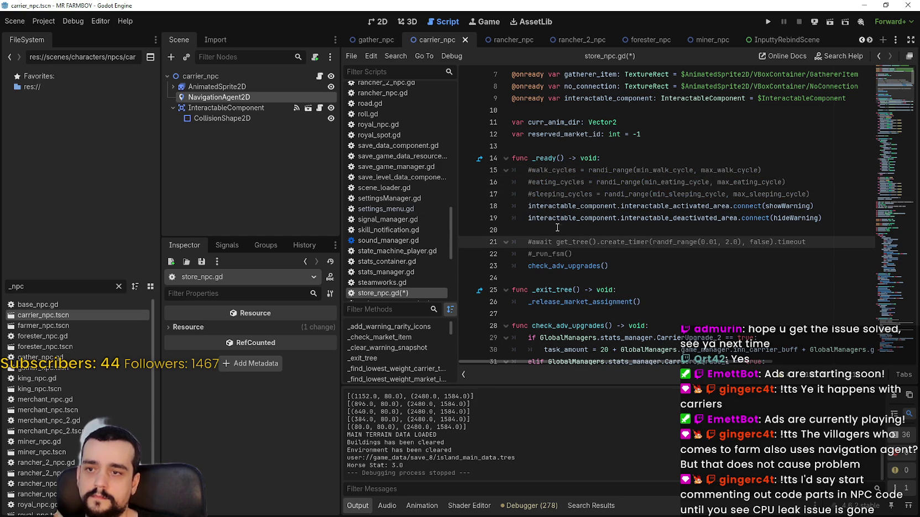
pyautogui.click(558, 230)
pyautogui.click(530, 207)
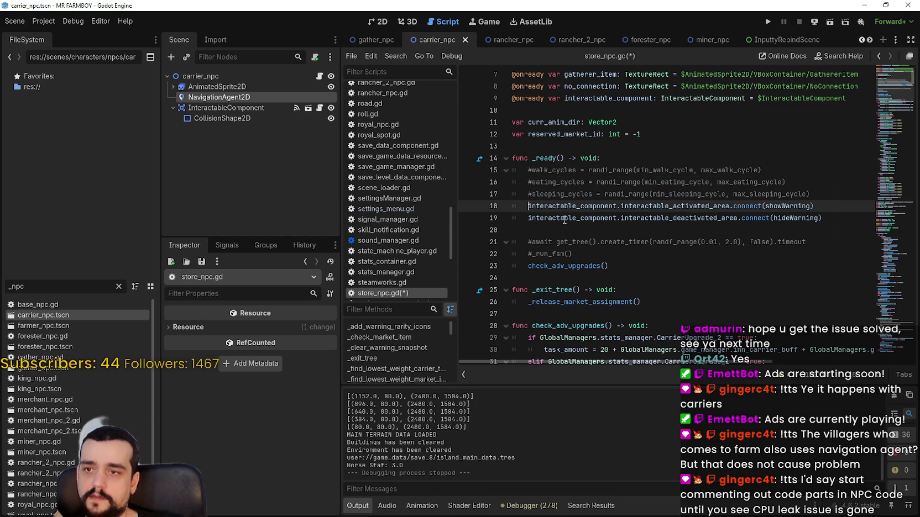
pyautogui.write('#')
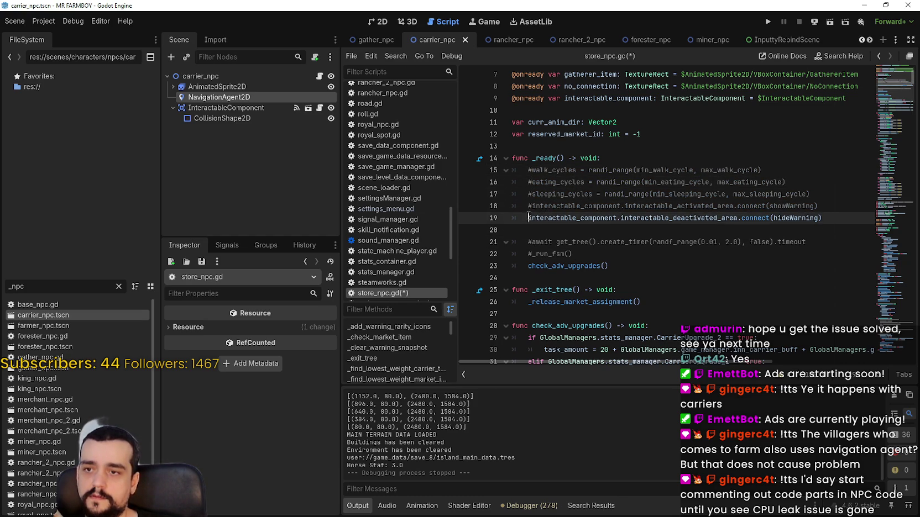
pyautogui.press('Down')
pyautogui.press('Home')
pyautogui.write('#')
pyautogui.press('Down')
pyautogui.hotkey('ctrl', 's')
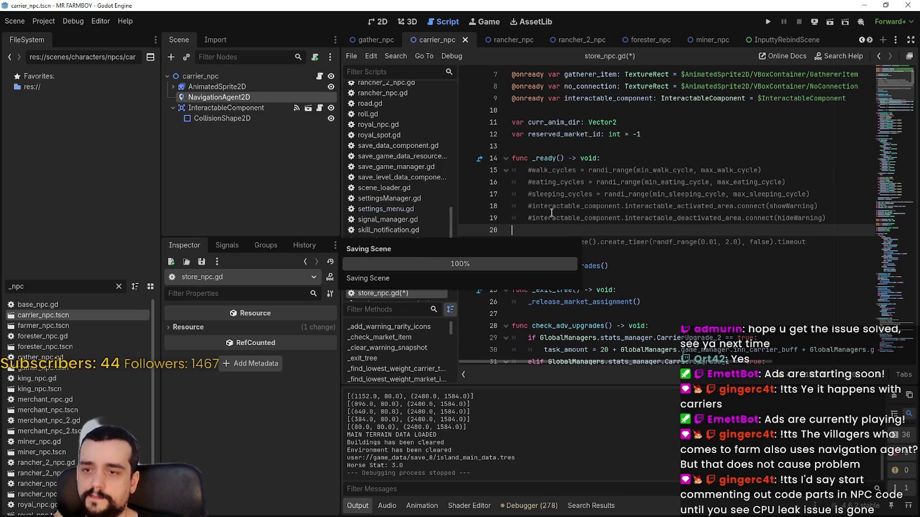
# Step: Set the NavigationAgent2D node's process mode to Disabled and save the scene
pyautogui.click(213, 101)
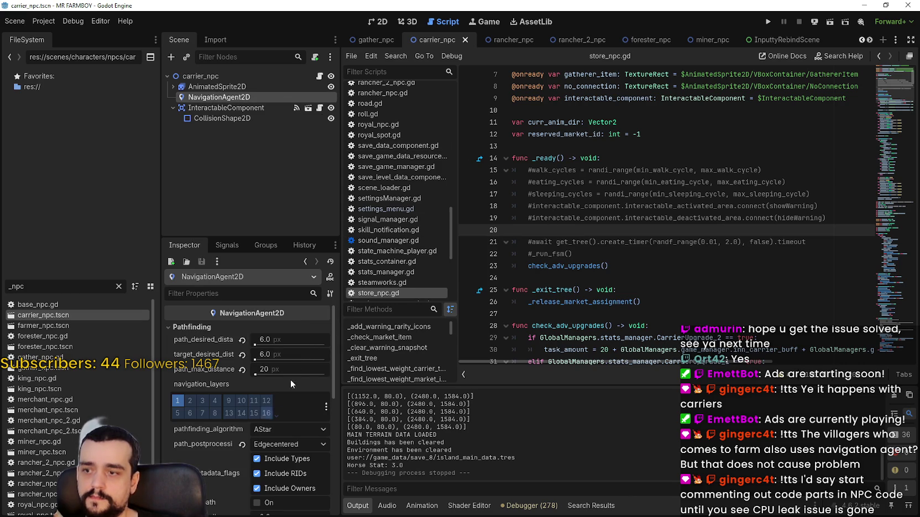
pyautogui.moveTo(334, 333); pyautogui.dragTo(334, 499)
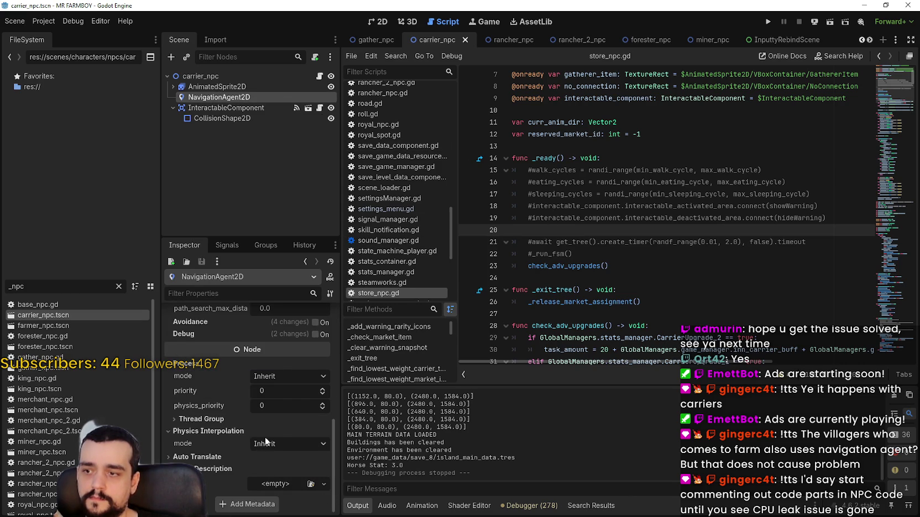
pyautogui.rightClick(208, 101)
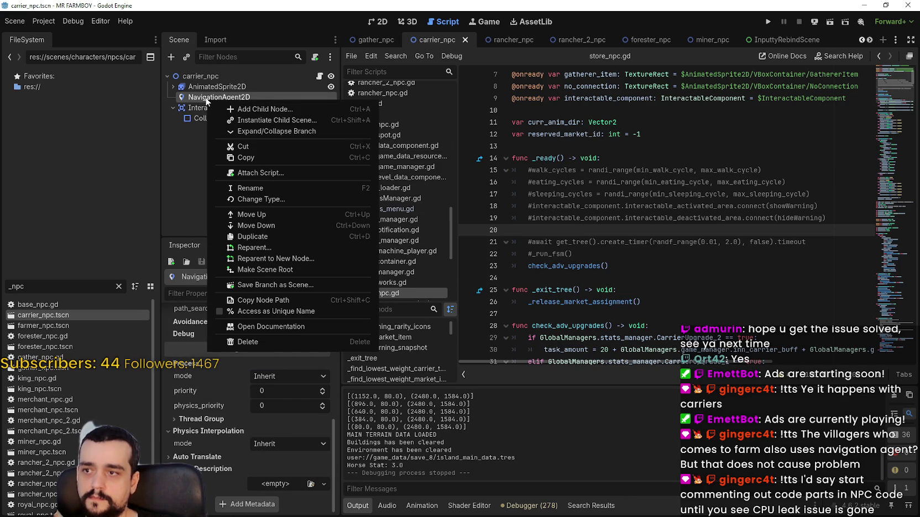
pyautogui.moveTo(334, 455); pyautogui.dragTo(321, 325)
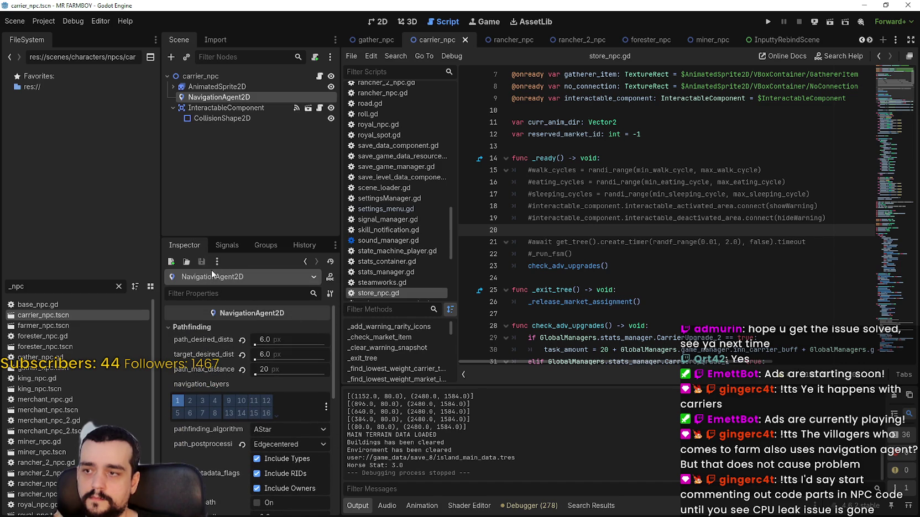
pyautogui.scroll(-8, 288, 387)
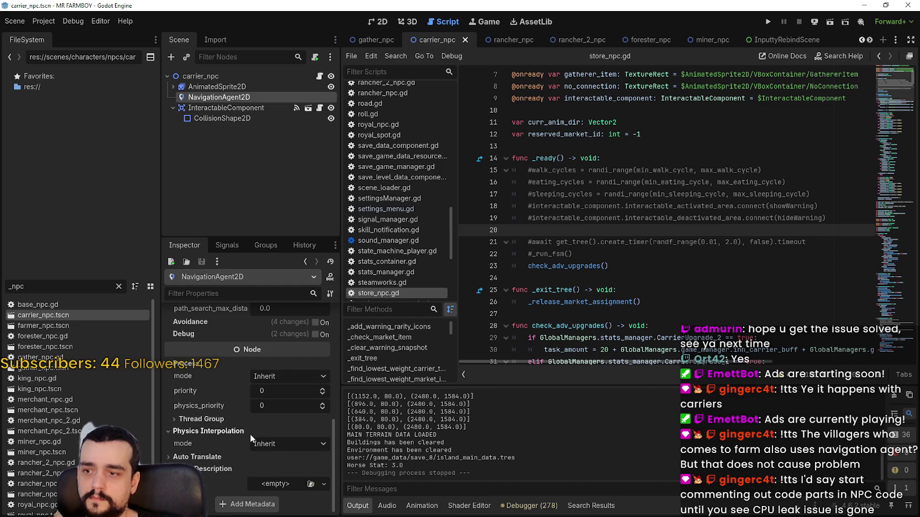
pyautogui.click(257, 444)
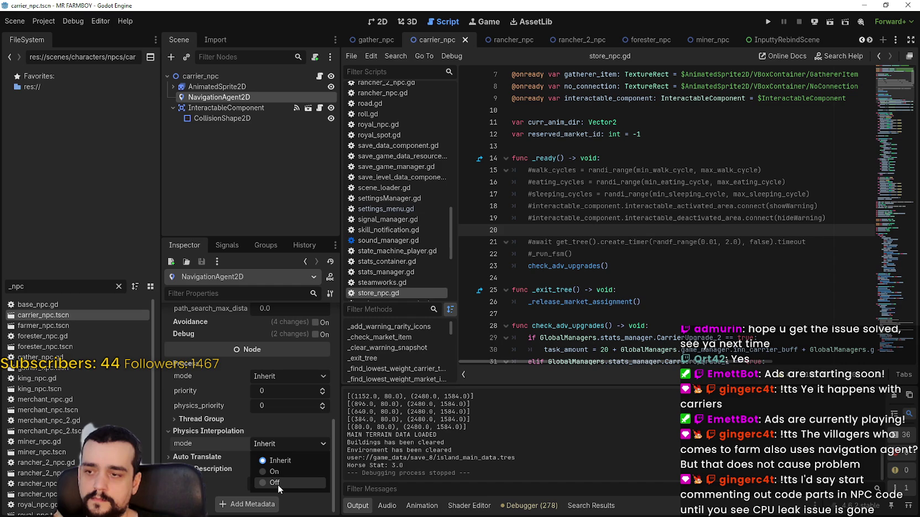
pyautogui.click(264, 443)
pyautogui.click(238, 431)
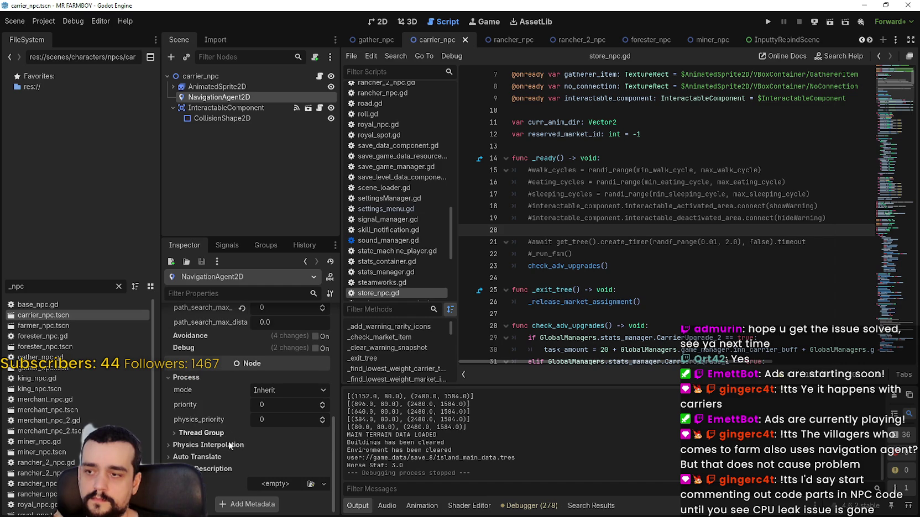
pyautogui.click(271, 391)
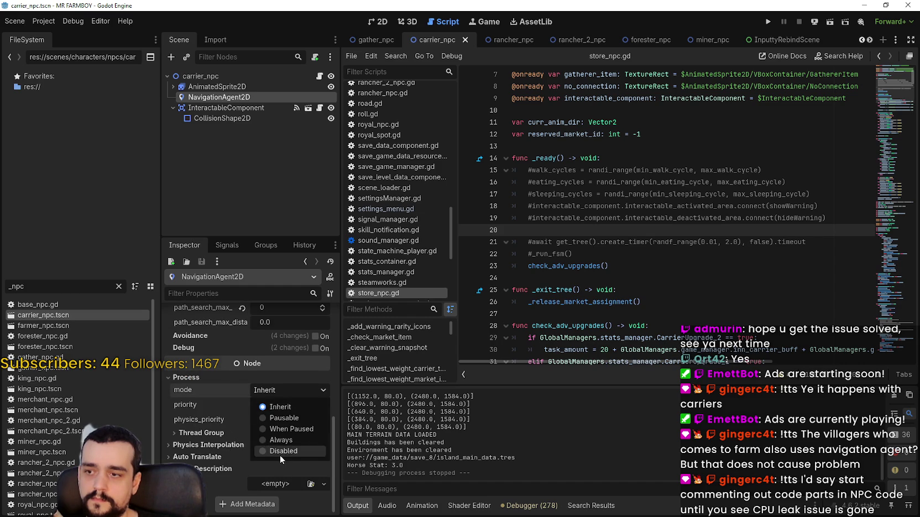
pyautogui.click(280, 455)
pyautogui.click(610, 134)
pyautogui.hotkey('ctrl', 's')
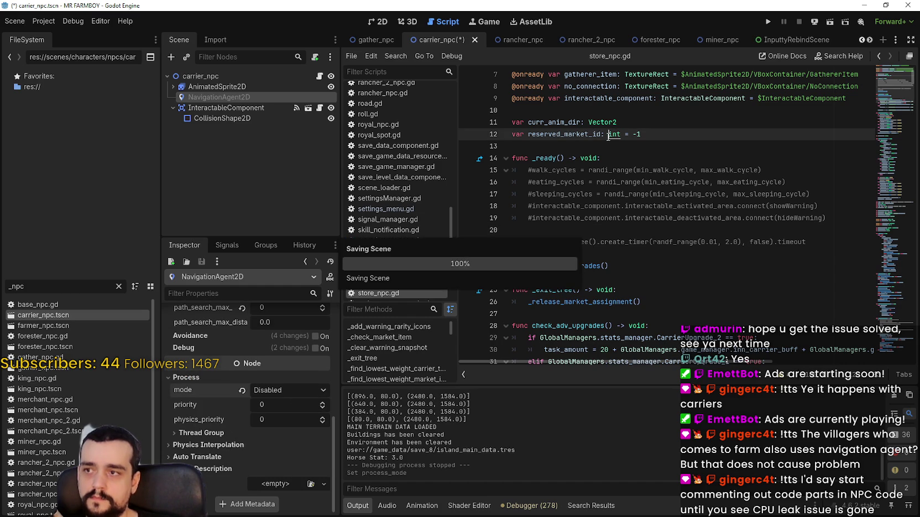
# Step: Show InteractableComponent's properties and place the cursor after interactable_component on line 9
pyautogui.click(243, 108)
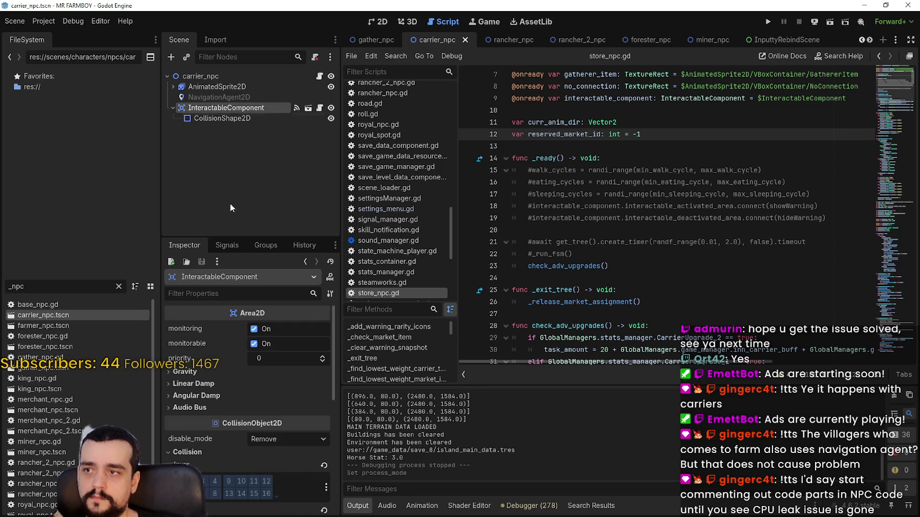
pyautogui.moveTo(329, 338); pyautogui.dragTo(328, 503)
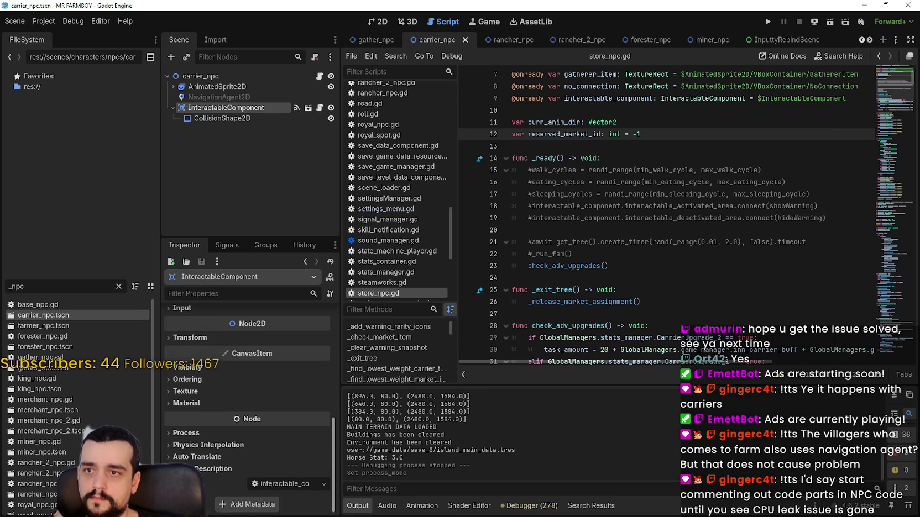
pyautogui.click(652, 98)
pyautogui.write('#')
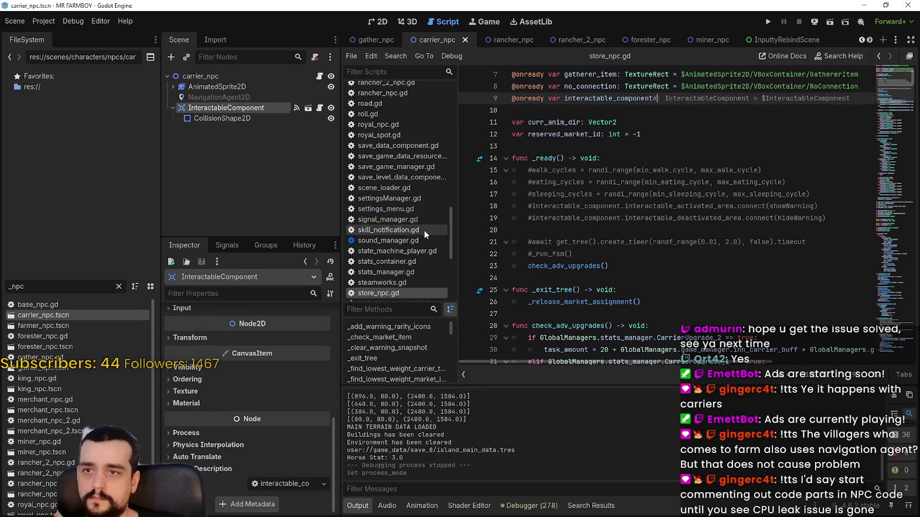
pyautogui.scroll(1, 545, 180)
pyautogui.rightClick(277, 111)
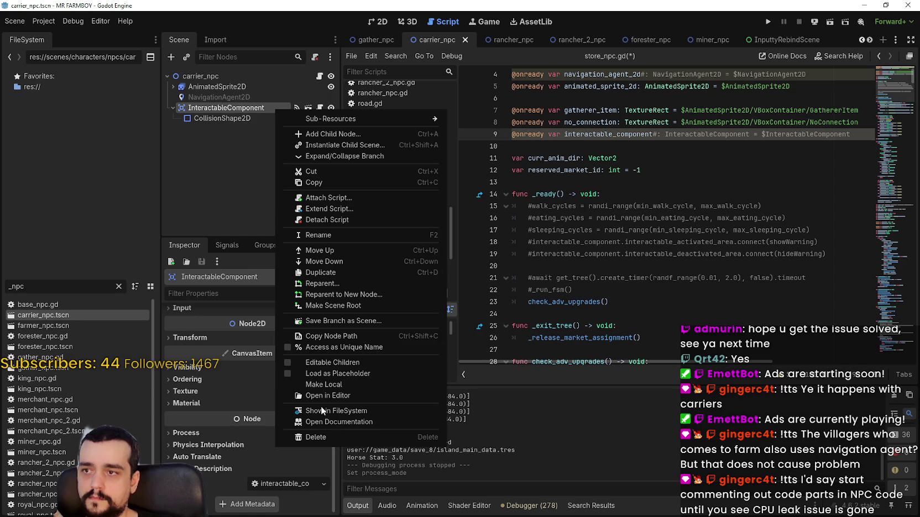
pyautogui.click(222, 213)
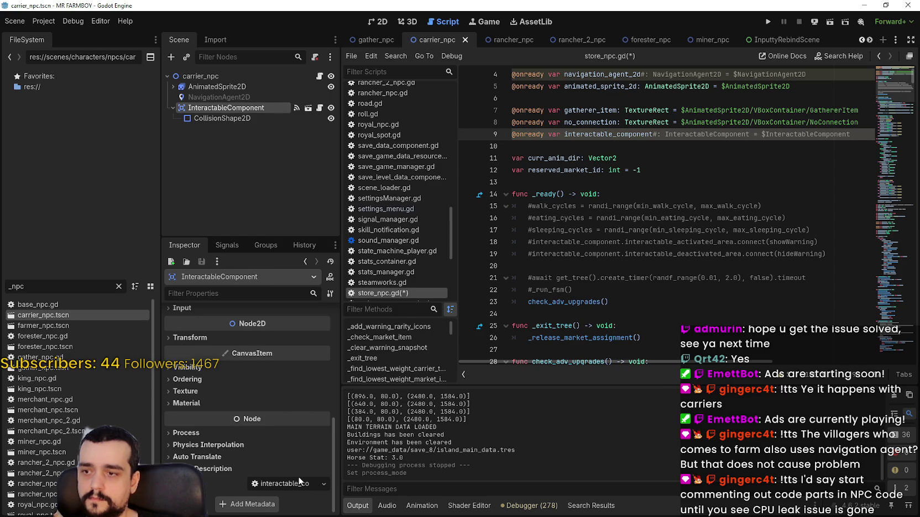
# Step: Set InteractableComponent's process mode to Disabled, save, and run the game
pyautogui.click(239, 434)
pyautogui.click(293, 444)
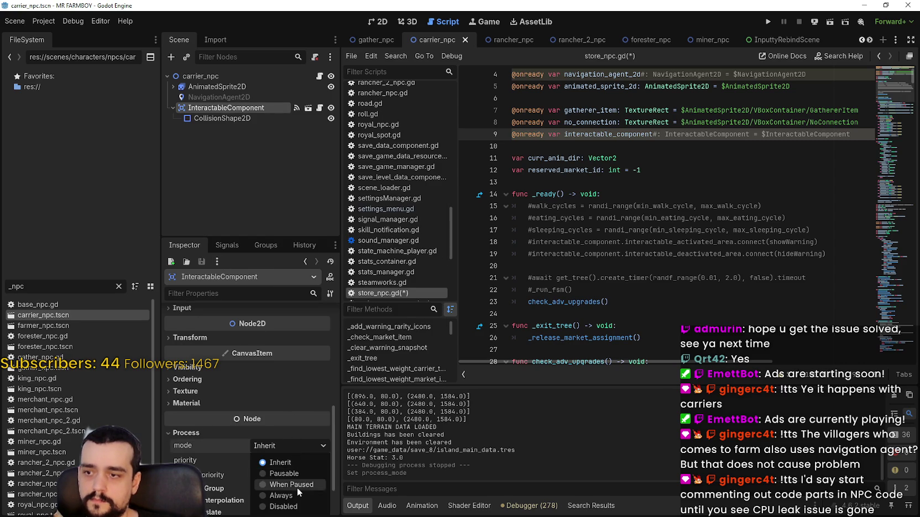
pyautogui.click(297, 487)
pyautogui.scroll(3, 294, 400)
pyautogui.scroll(5, 295, 400)
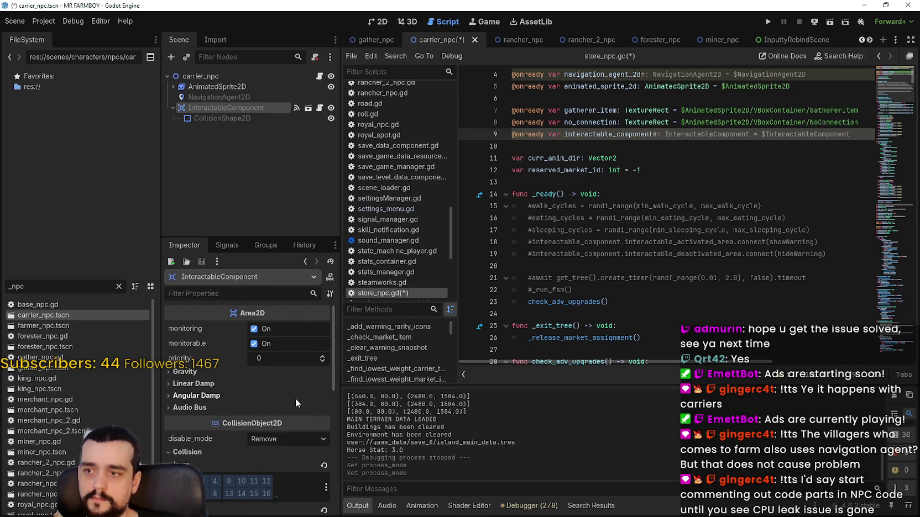
pyautogui.hotkey('ctrl', 's')
pyautogui.click(618, 147)
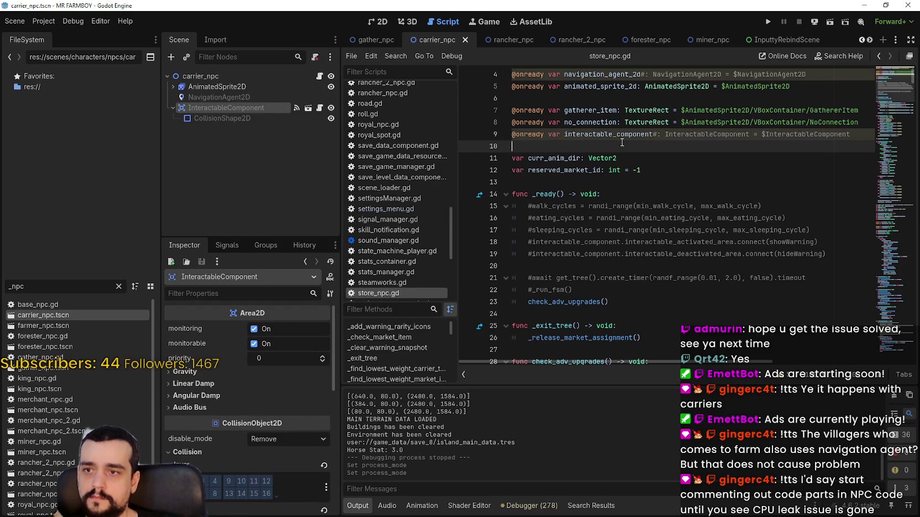
pyautogui.click(773, 22)
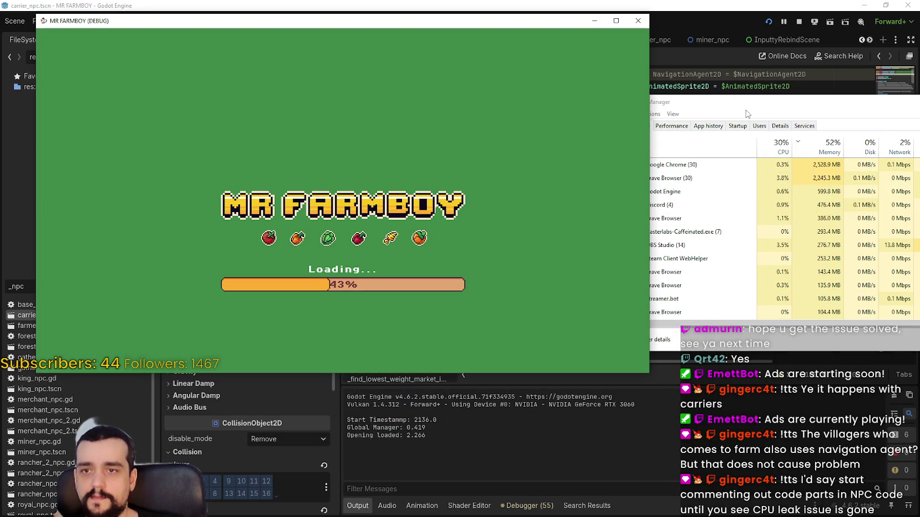
# Step: Position Task Manager to the right of the game window
pyautogui.moveTo(789, 104)
pyautogui.mouseDown()
pyautogui.moveTo(819, 111)
pyautogui.moveTo(811, 152)
pyautogui.mouseUp()
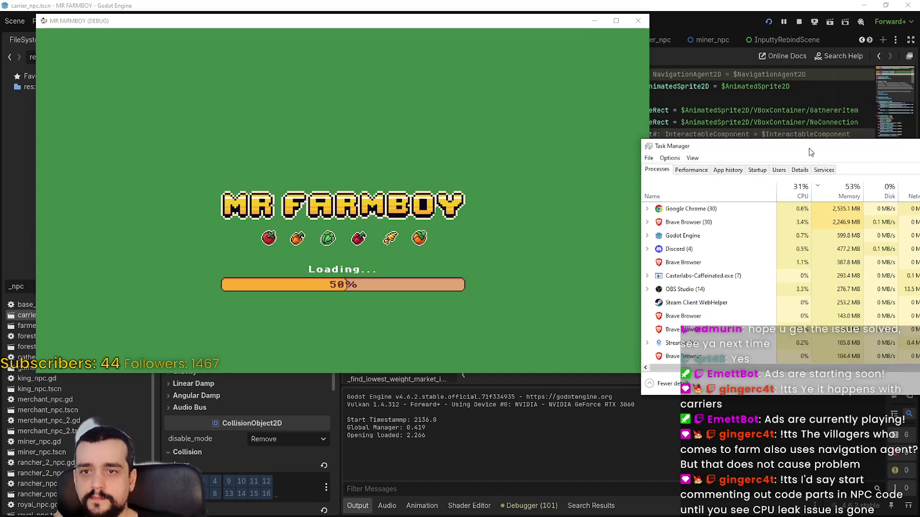
pyautogui.hotkey('alt', 'Tab')
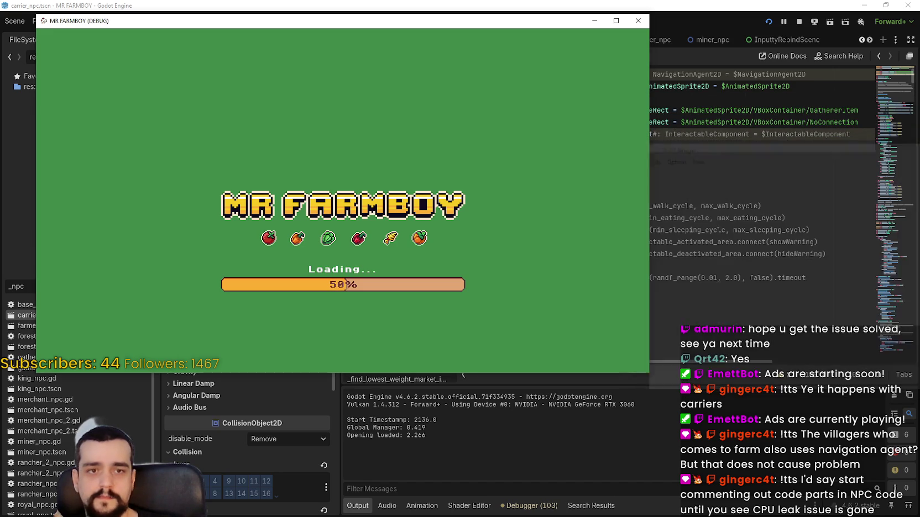
pyautogui.hotkey('alt', 'Tab')
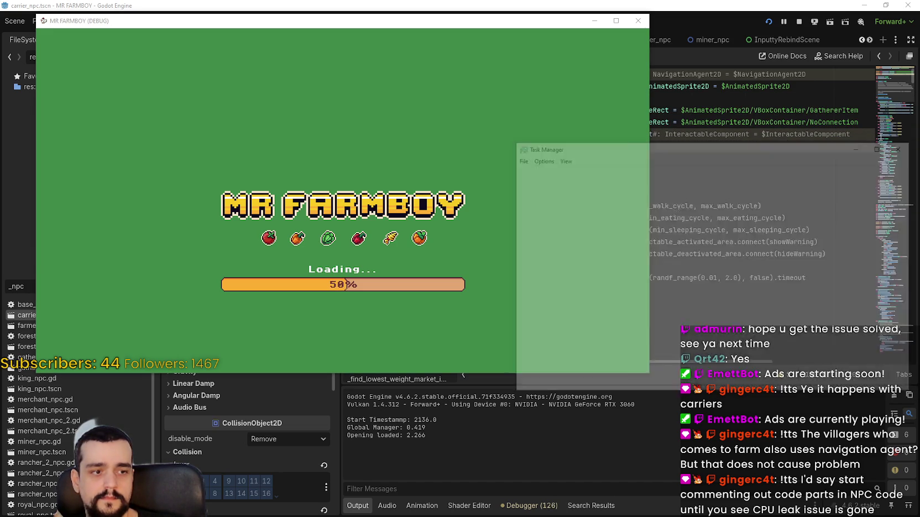
pyautogui.moveTo(612, 153); pyautogui.dragTo(768, 103)
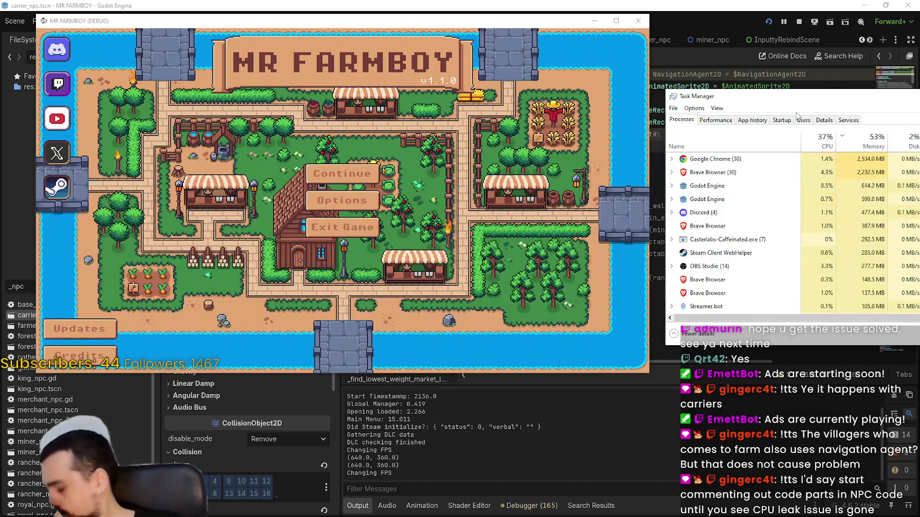
# Step: In the game, choose Continue and load the Save 8 world
pyautogui.click(359, 175)
pyautogui.click(359, 174)
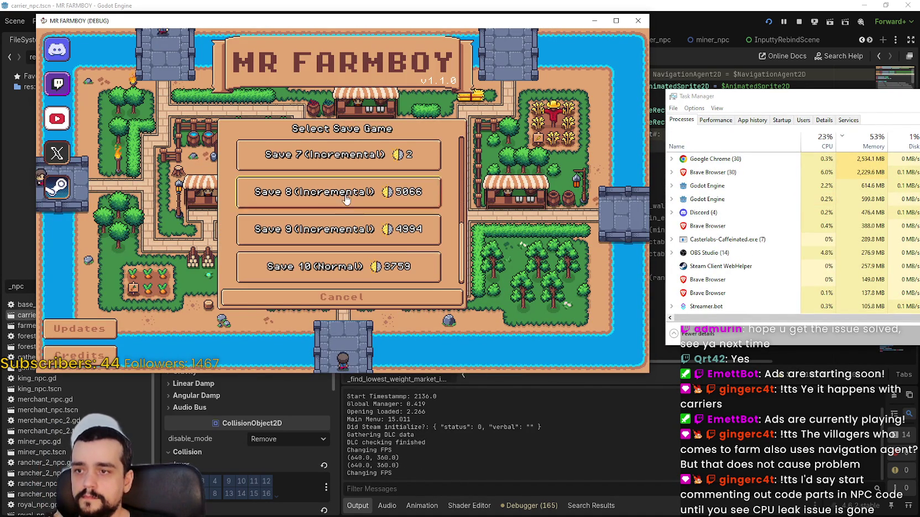
pyautogui.click(332, 192)
pyautogui.click(307, 192)
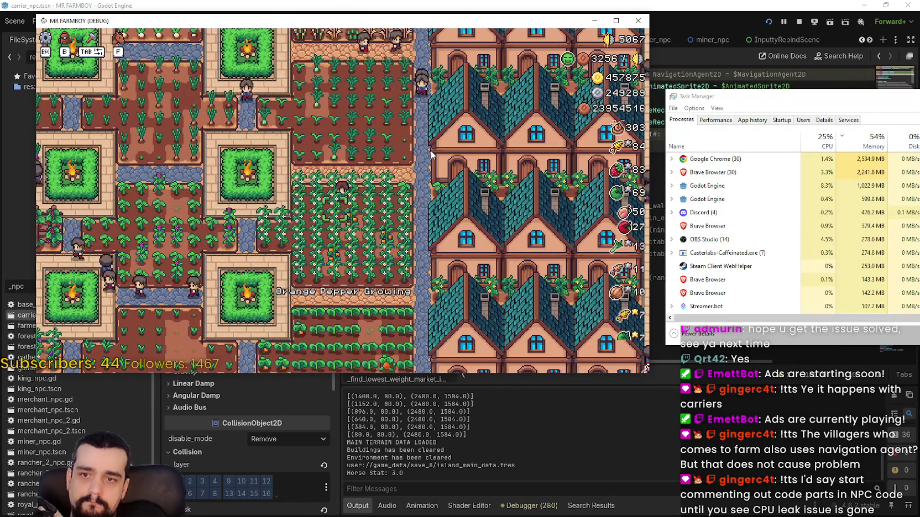
# Step: Toggle the Mr Farmboy pause menu with Escape so the farm world ends up paused
pyautogui.press('Escape')
pyautogui.press('Escape')
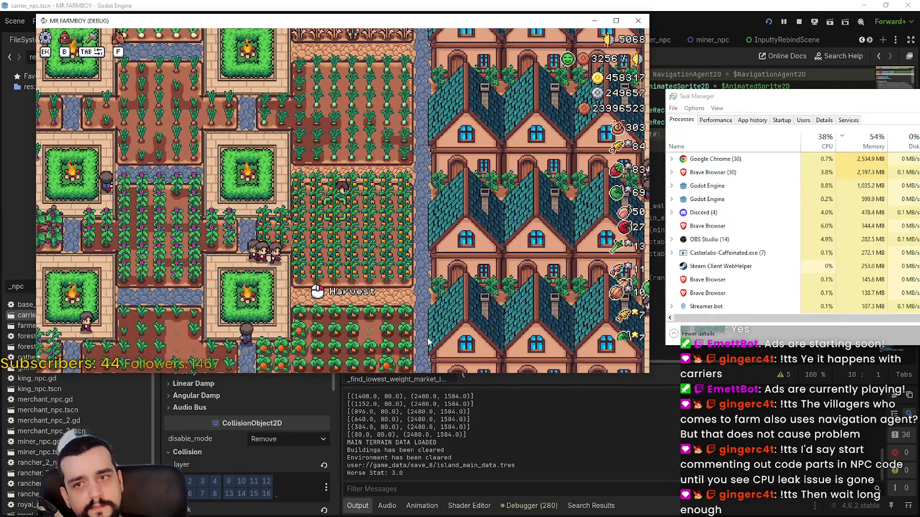
pyautogui.press('Escape')
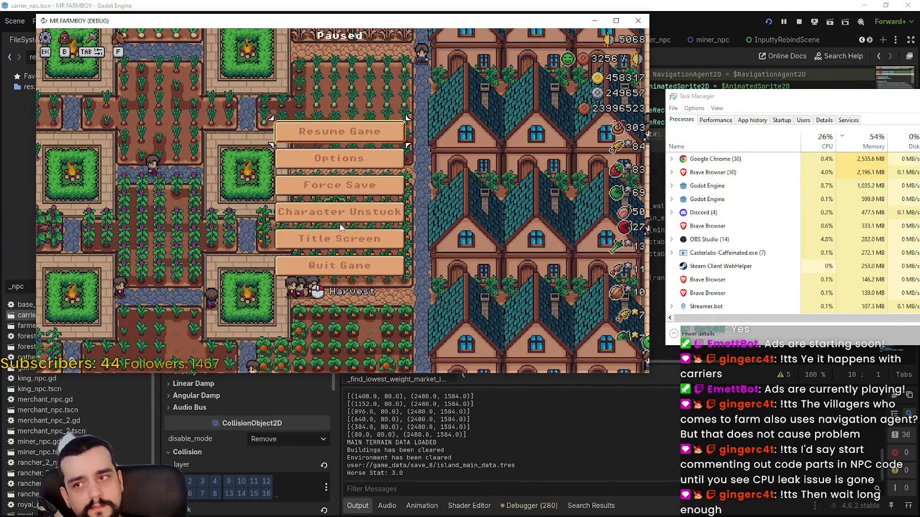
# Step: Return to the title screen, reload Save 8, then switch to the Clock stopwatch
pyautogui.click(345, 238)
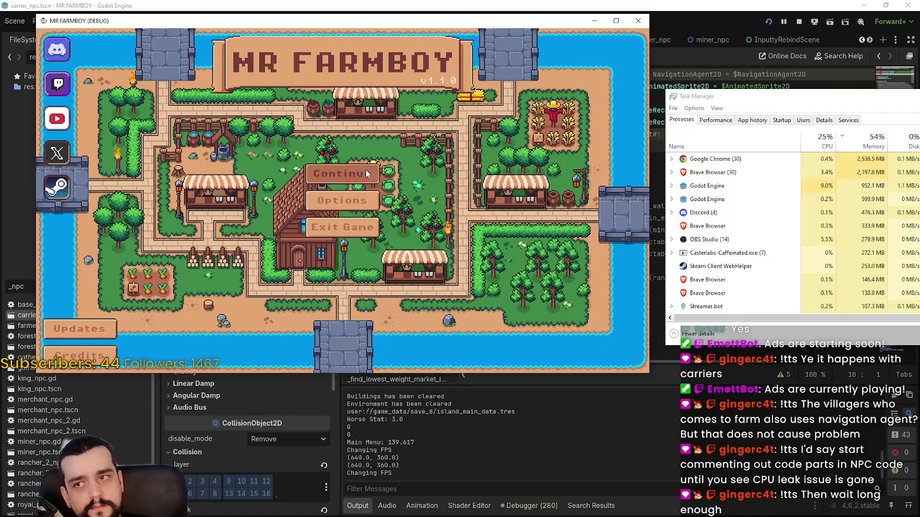
pyautogui.click(364, 169)
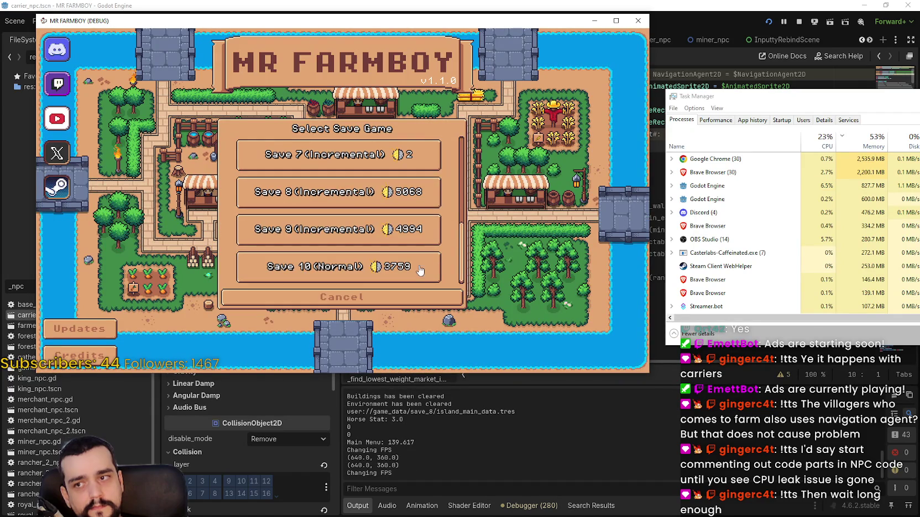
pyautogui.click(311, 189)
pyautogui.press('Return')
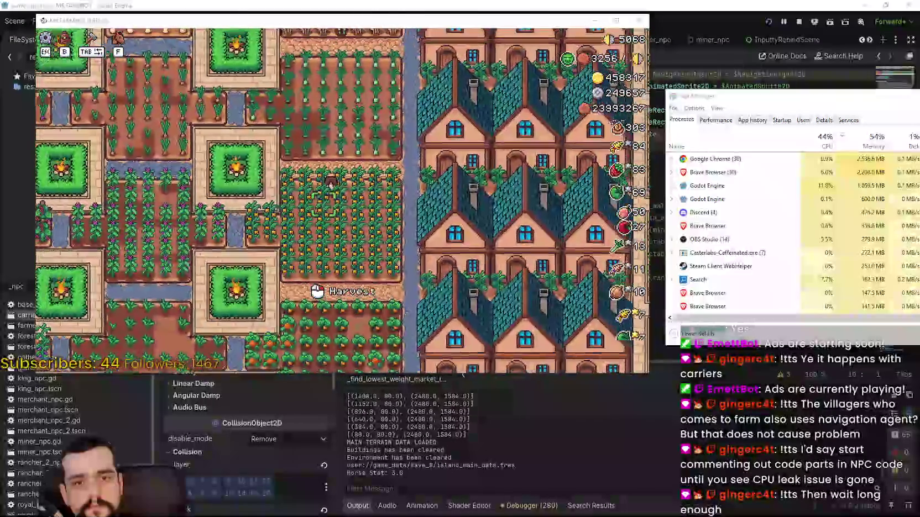
pyautogui.hotkey('alt', 'Tab')
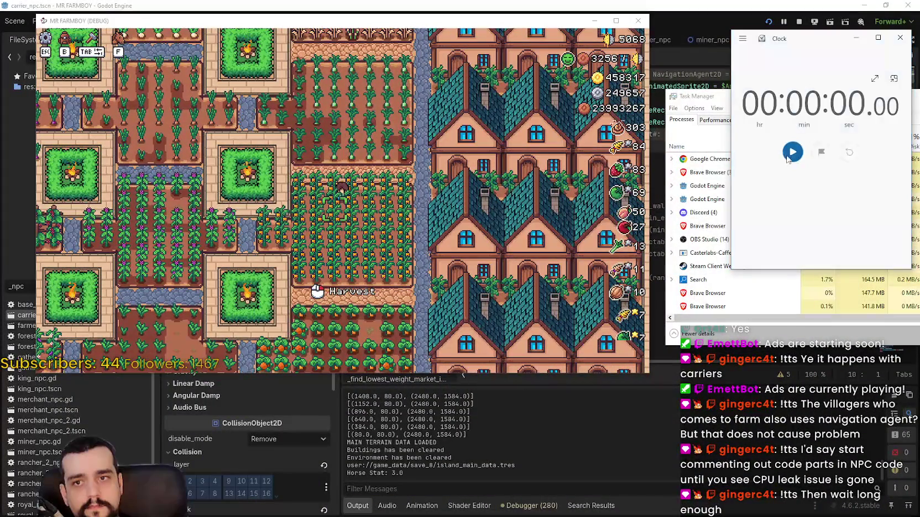
# Step: Stack the stopwatch above Task Manager, let the game run about 1:29, then pause and close the stopwatch
pyautogui.moveTo(807, 43); pyautogui.dragTo(734, 33)
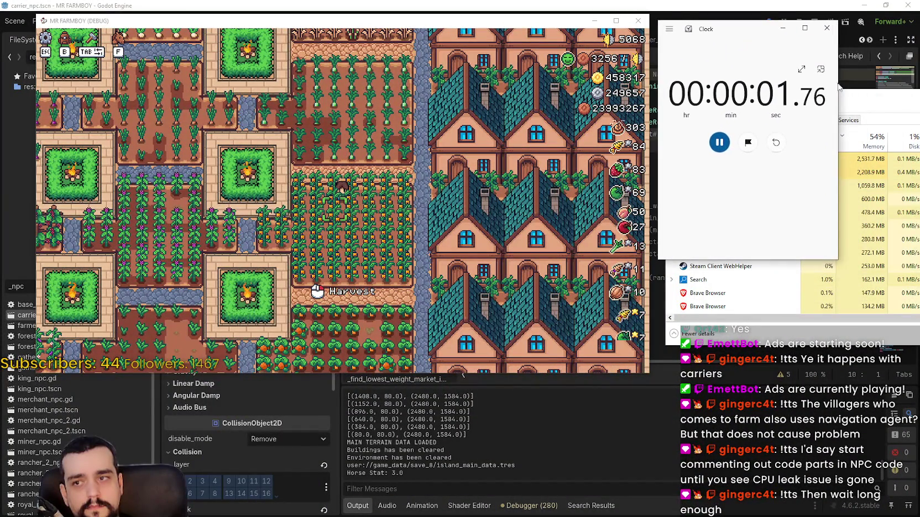
pyautogui.moveTo(875, 108)
pyautogui.mouseDown()
pyautogui.moveTo(857, 263)
pyautogui.moveTo(860, 178)
pyautogui.mouseUp()
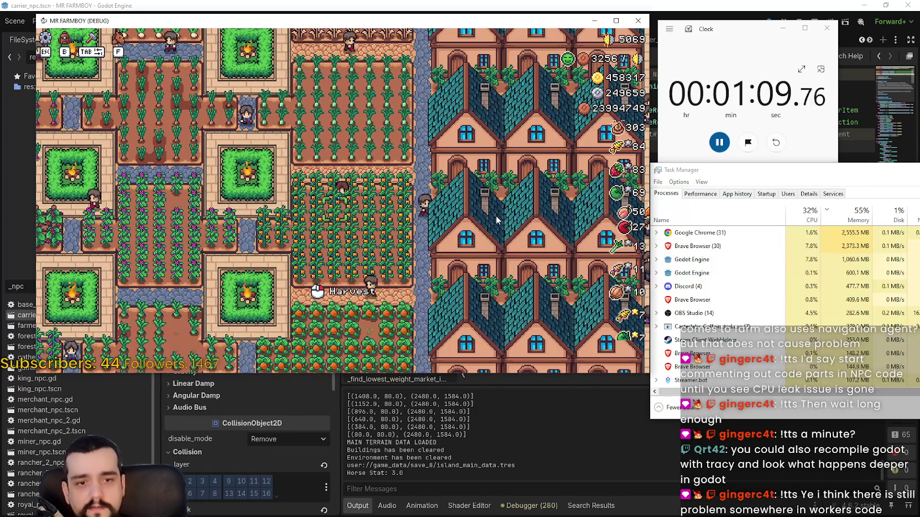
pyautogui.press('Escape')
pyautogui.press('Escape')
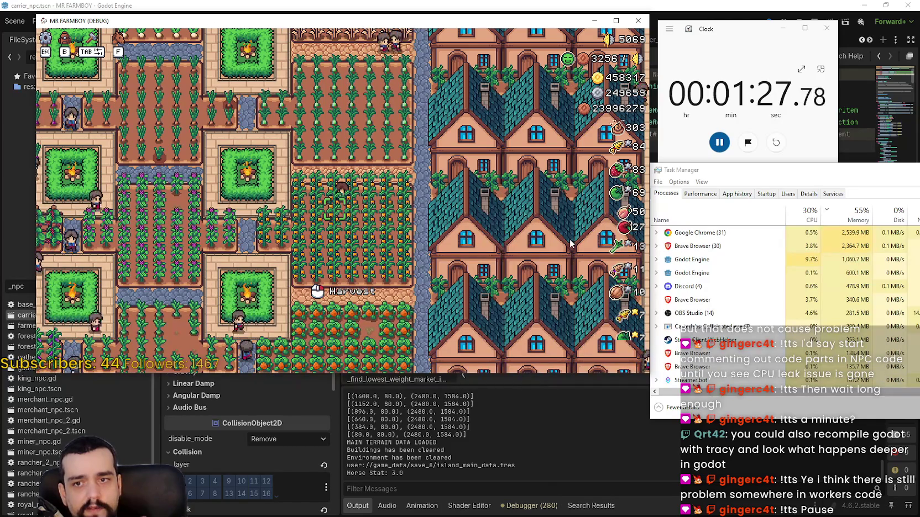
pyautogui.click(829, 28)
# Step: Stop the running game and undo the comment-outs in store_npc.gd, then save
pyautogui.click(799, 24)
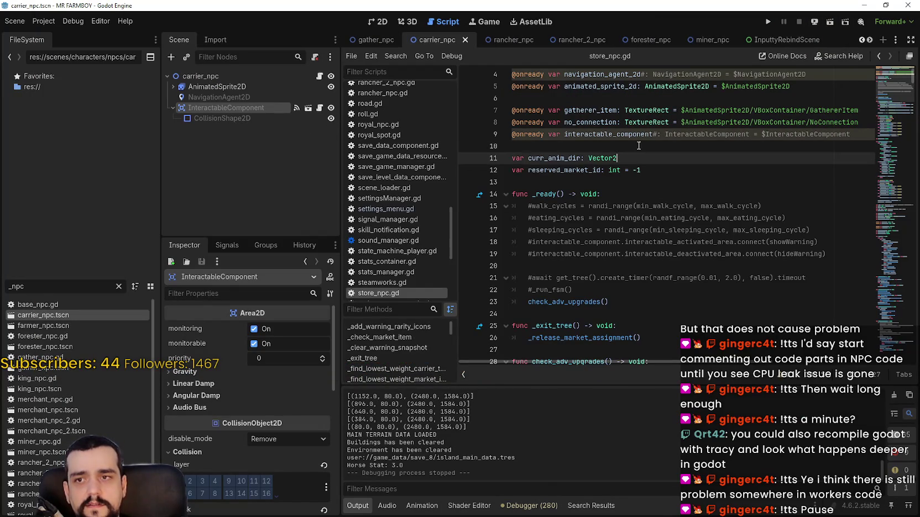
pyautogui.hotkey('ctrl', 'z')
pyautogui.hotkey('ctrl', 'z')
pyautogui.hotkey('ctrl', 'z')
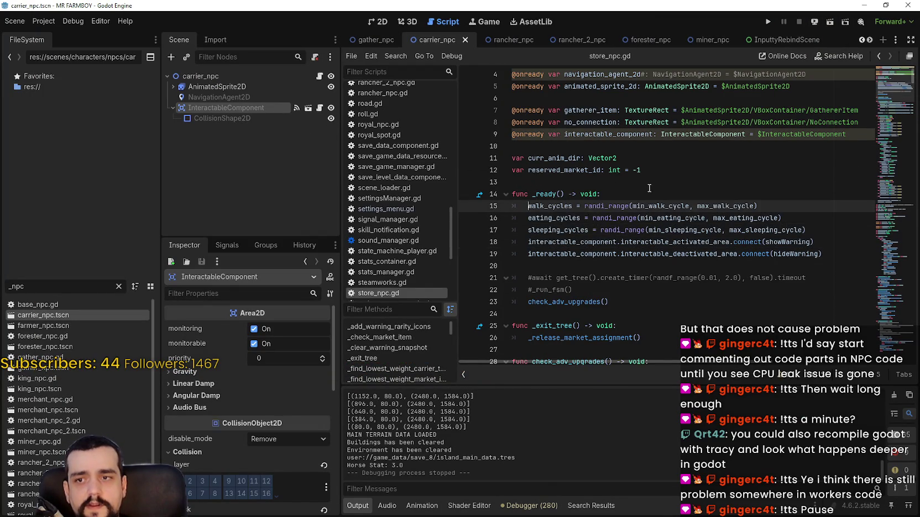
pyautogui.hotkey('ctrl', 'z')
pyautogui.hotkey('ctrl', 'z')
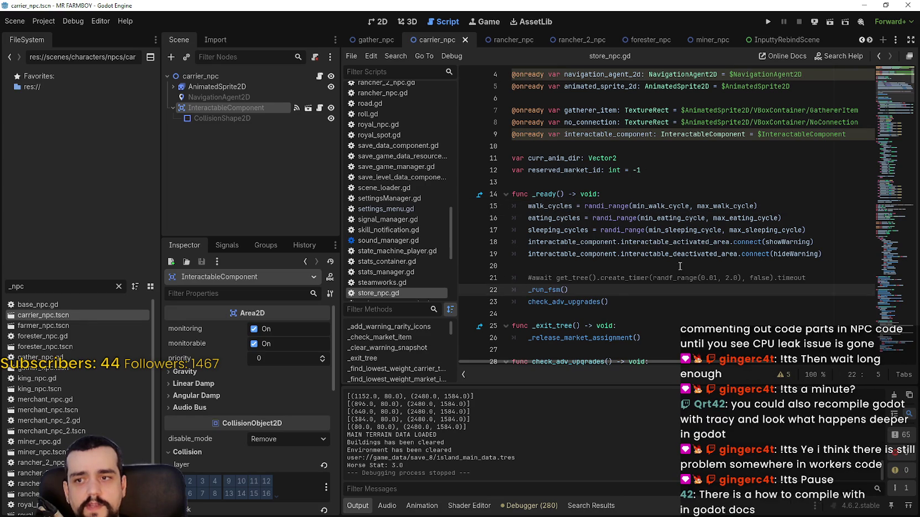
pyautogui.write('#')
pyautogui.hotkey('ctrl', 's')
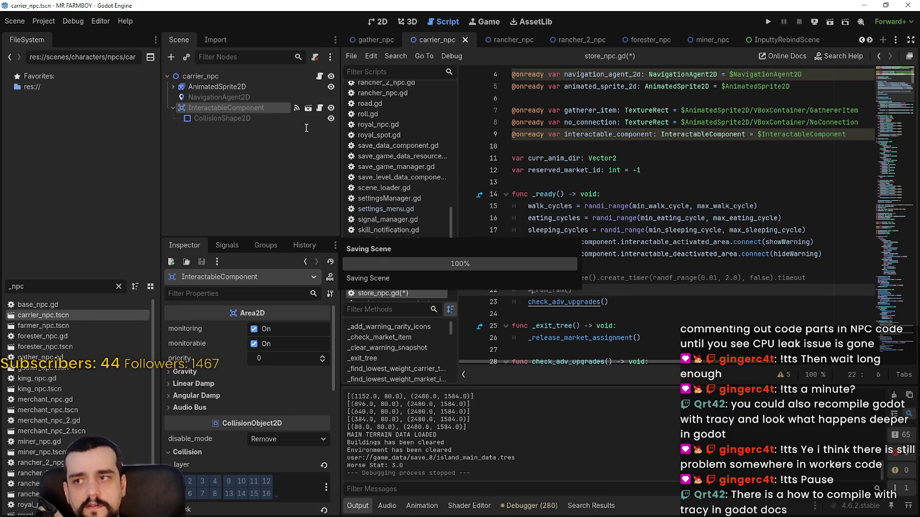
# Step: Set InteractableComponent's process mode to Inherit, check the NavigationAgent2D node, and save
pyautogui.rightClick(261, 104)
pyautogui.click(577, 288)
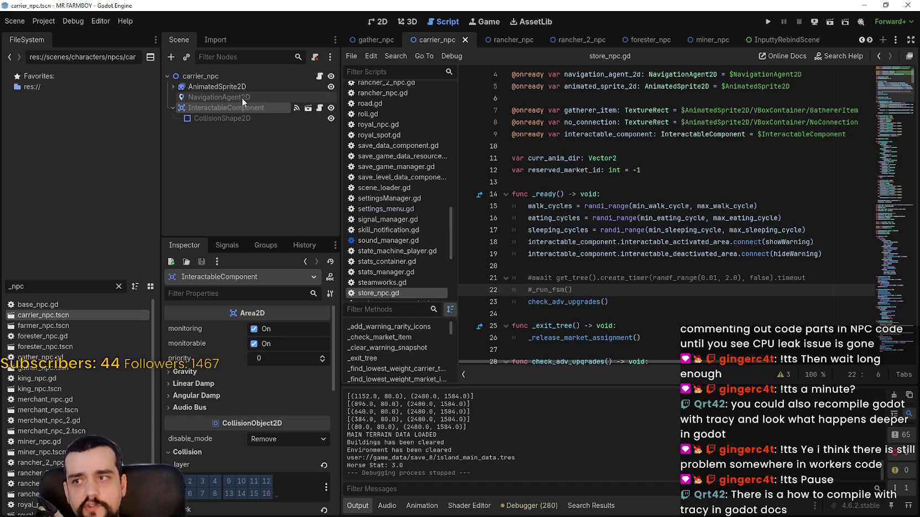
pyautogui.scroll(-10, 268, 422)
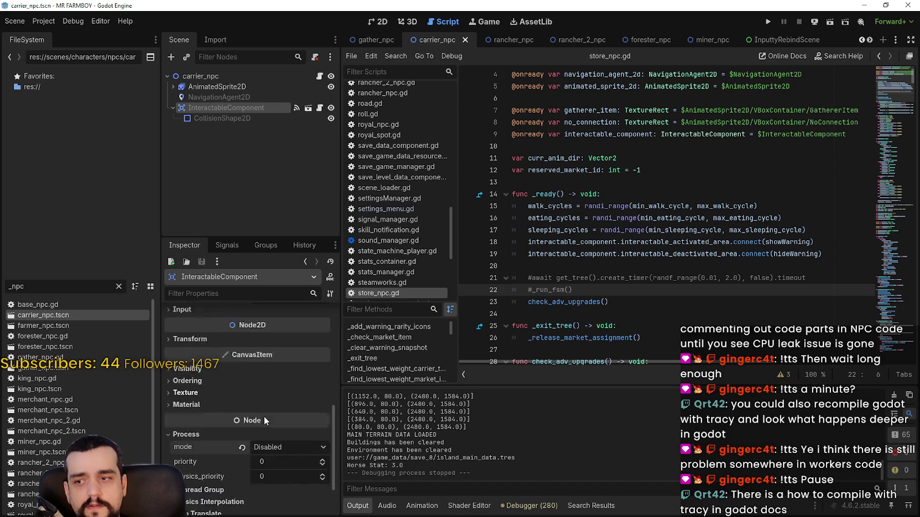
pyautogui.click(245, 395)
pyautogui.click(216, 87)
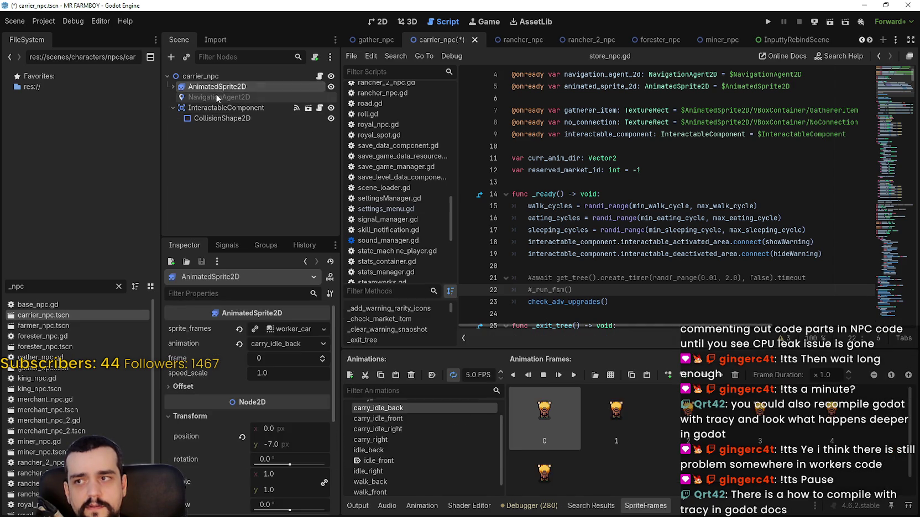
pyautogui.click(216, 97)
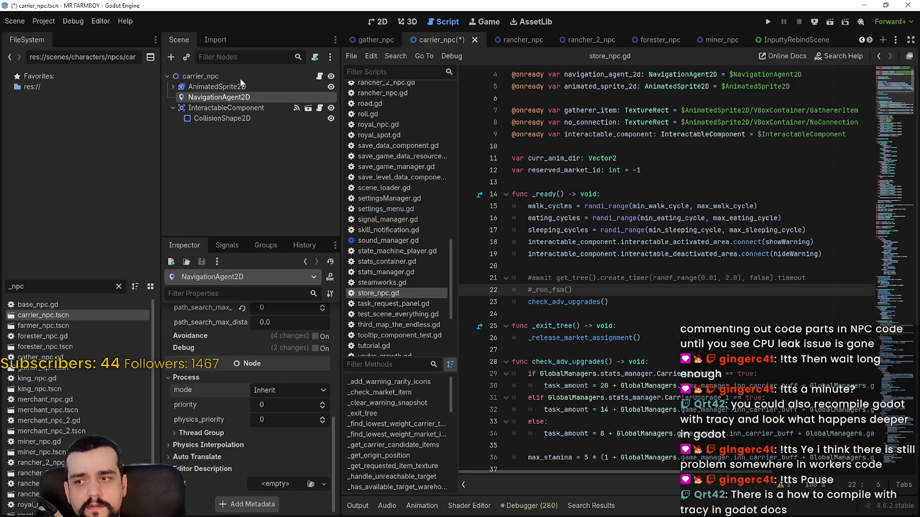
pyautogui.click(683, 253)
pyautogui.hotkey('ctrl', 's')
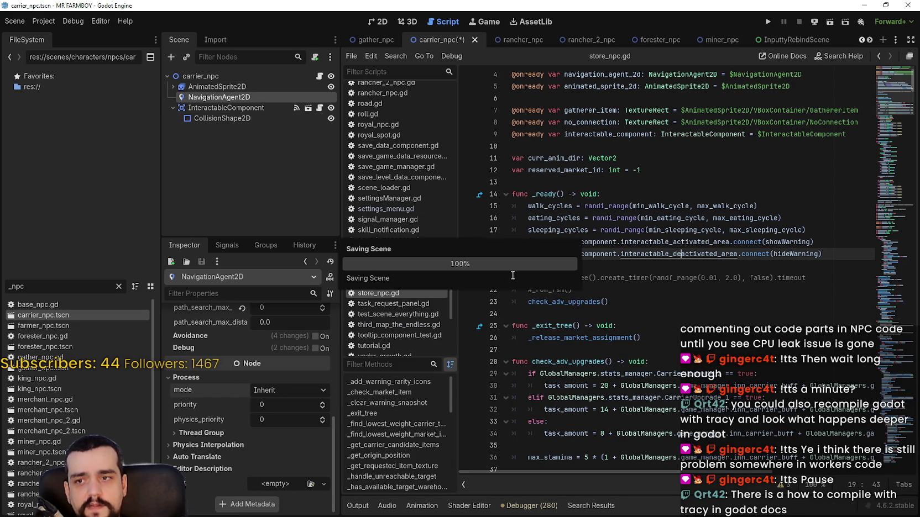
# Step: Uncomment the await timer on line 21 and save the script
pyautogui.click(531, 290)
pyautogui.click(531, 278)
pyautogui.press('BackSpace')
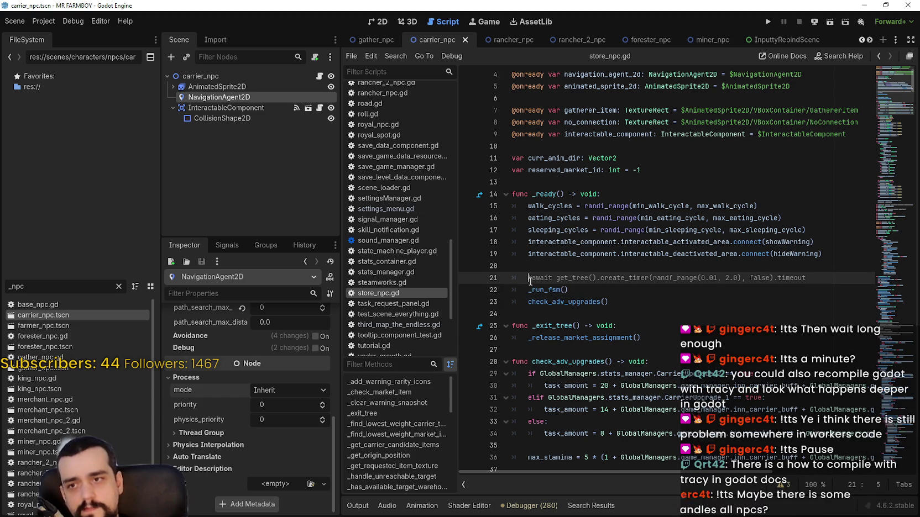
pyautogui.hotkey('ctrl', 's')
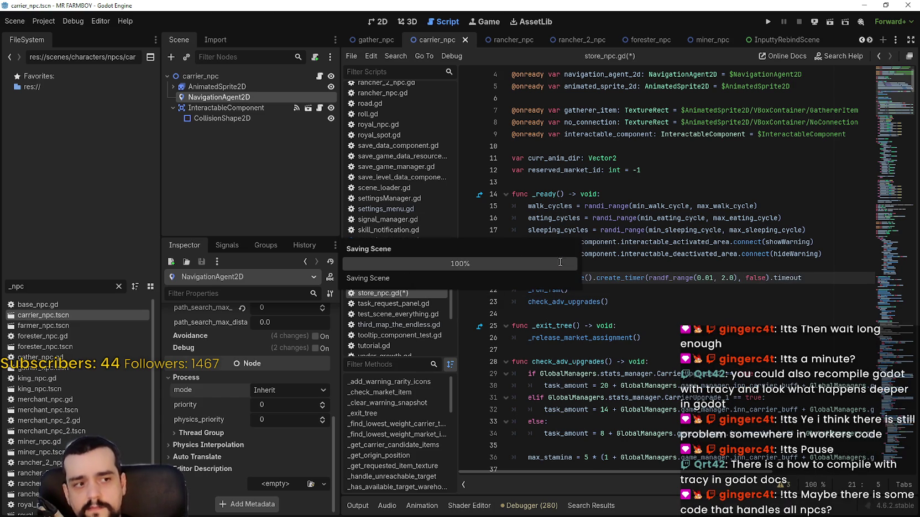
# Step: Scroll through store_npc.gd down to _state_obtain_task
pyautogui.scroll(-3, 896, 84)
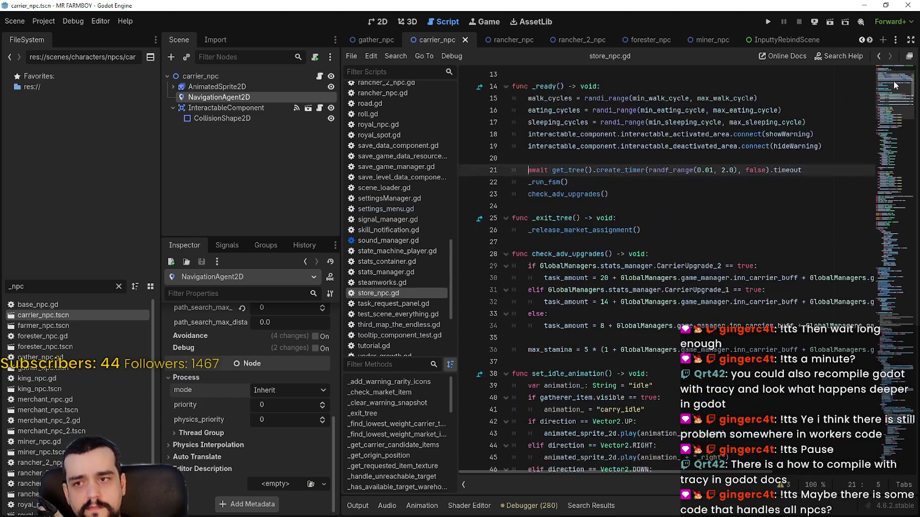
pyautogui.scroll(4, 894, 82)
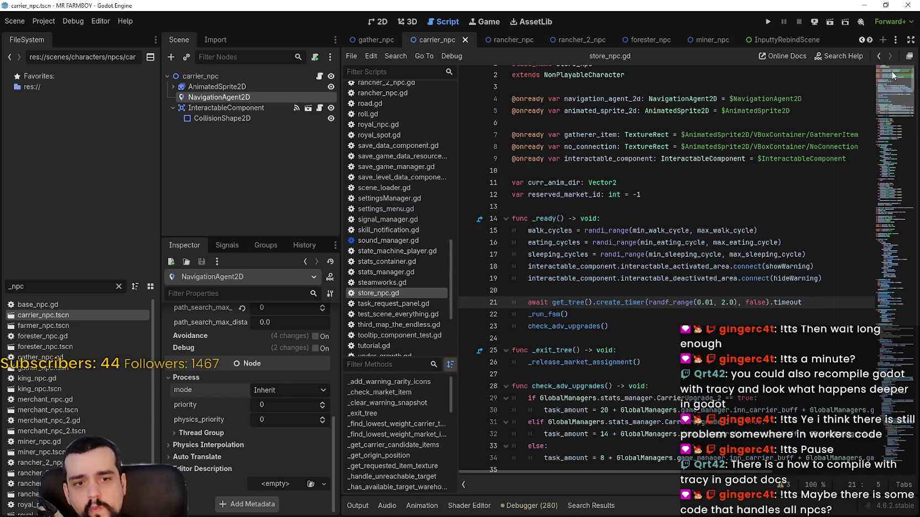
pyautogui.scroll(-8, 892, 78)
pyautogui.scroll(-20, 892, 85)
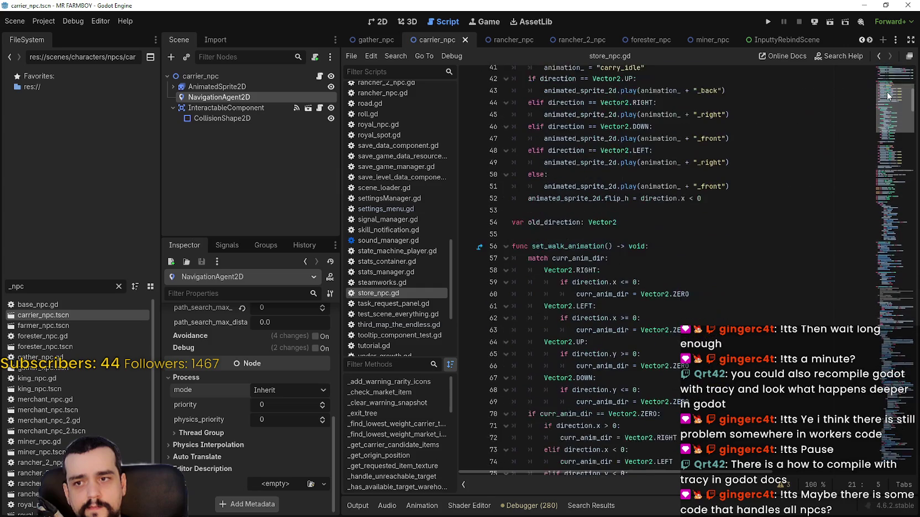
pyautogui.moveTo(886, 127); pyautogui.dragTo(888, 164)
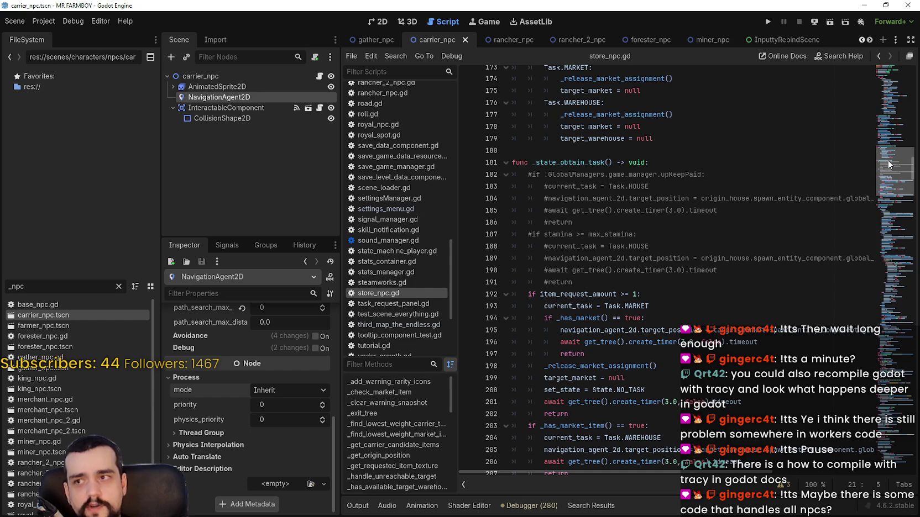
# Step: Expand and select AnimatedSprite2D in the Scene dock, then go back into store_npc.gd near line 180
pyautogui.click(173, 86)
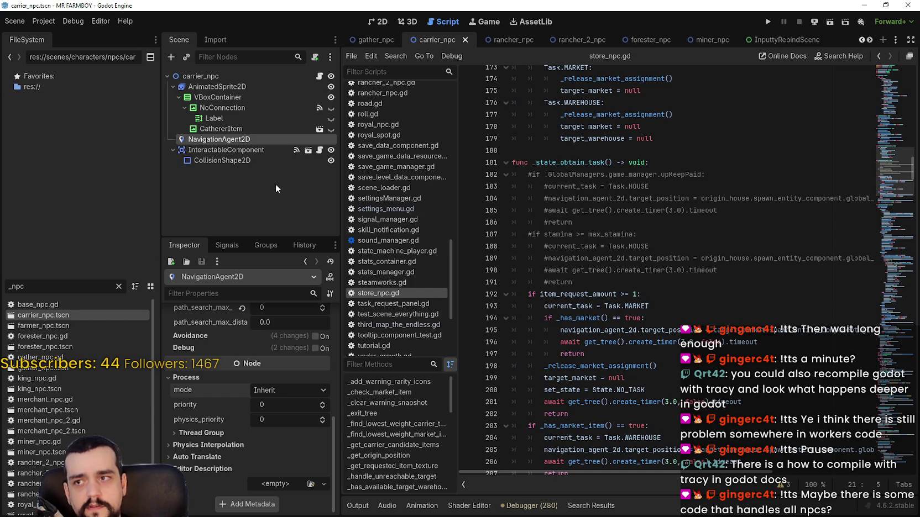
pyautogui.click(280, 88)
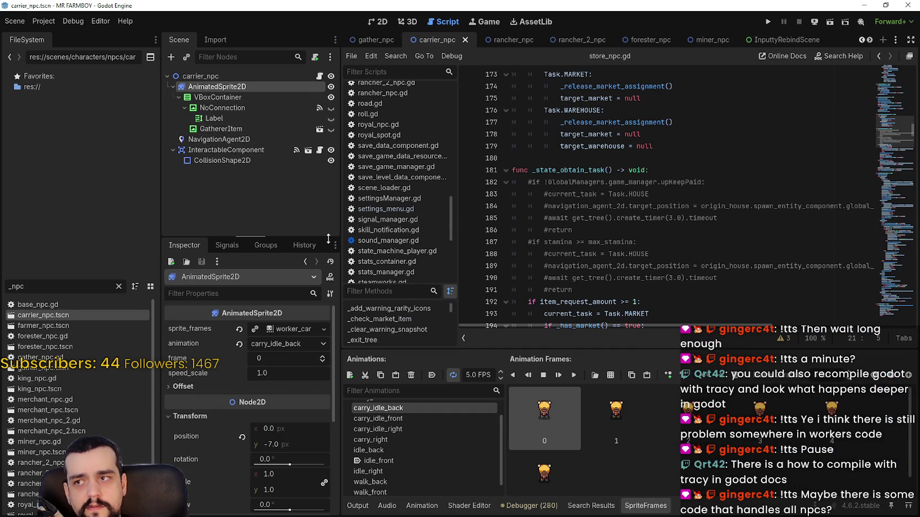
pyautogui.click(319, 79)
pyautogui.click(688, 158)
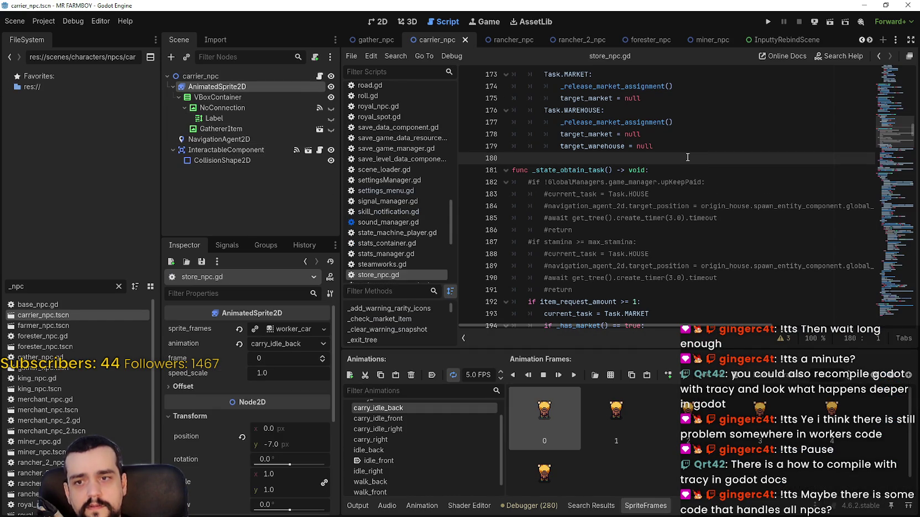
pyautogui.hotkey('ctrl', 'f')
pyautogui.write('hode')
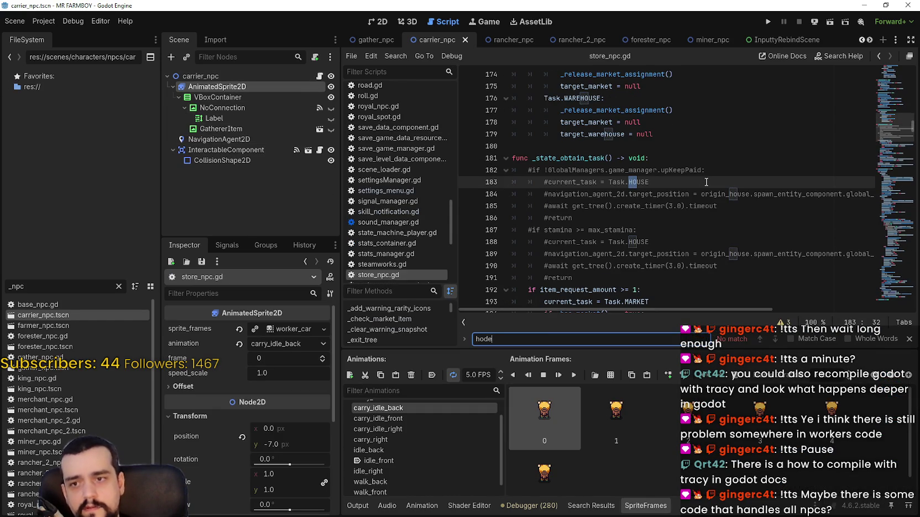
pyautogui.write('ide')
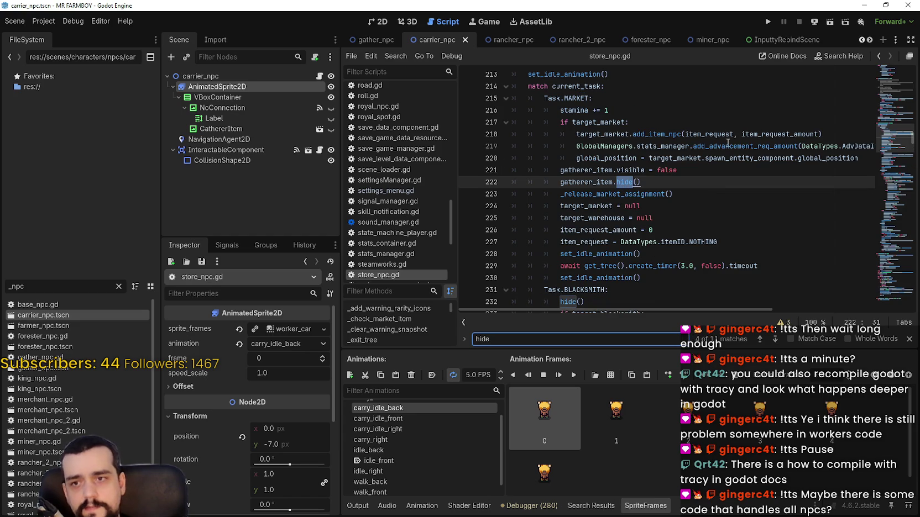
pyautogui.click(775, 340)
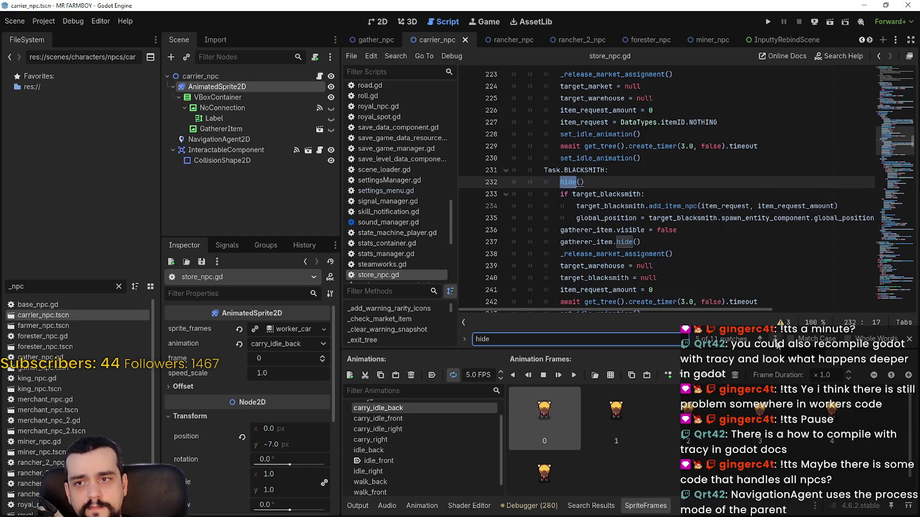
pyautogui.click(775, 339)
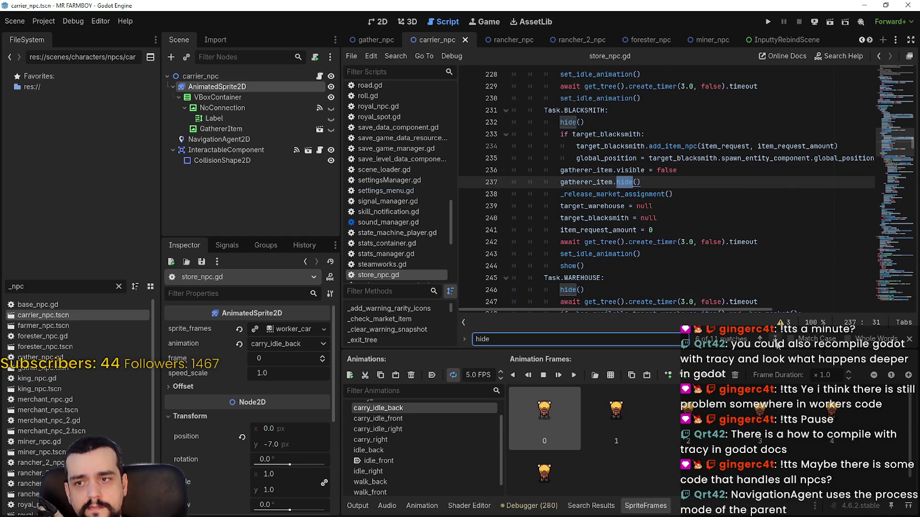
pyautogui.click(775, 340)
pyautogui.click(775, 340)
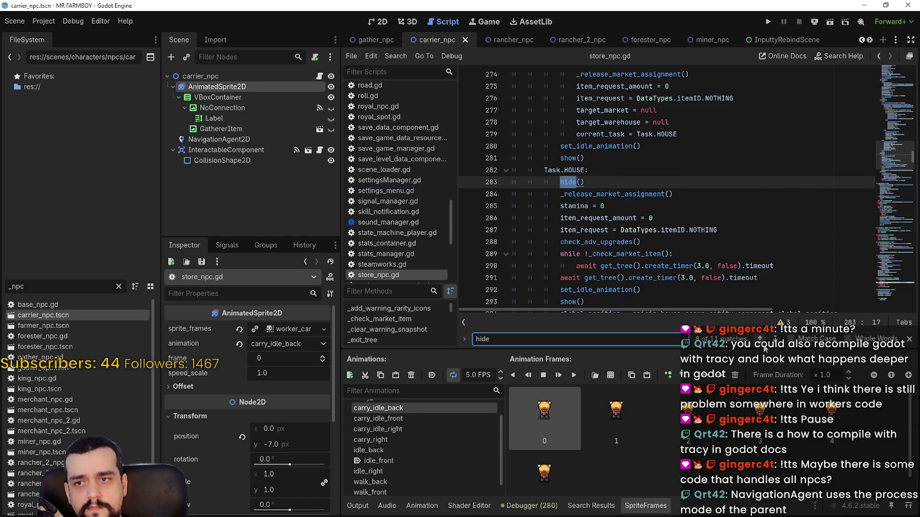
pyautogui.scroll(-2, 551, 148)
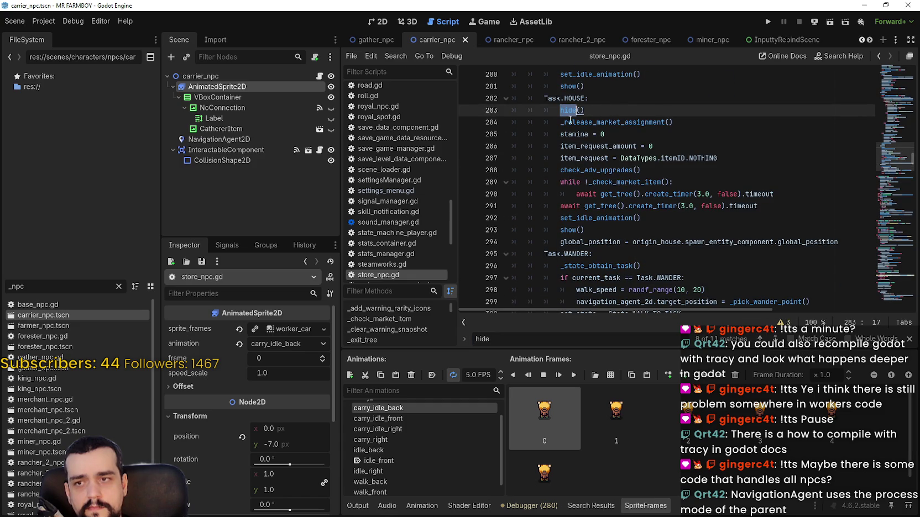
pyautogui.hotkey('ctrl', 'f')
pyautogui.click(761, 338)
pyautogui.click(760, 338)
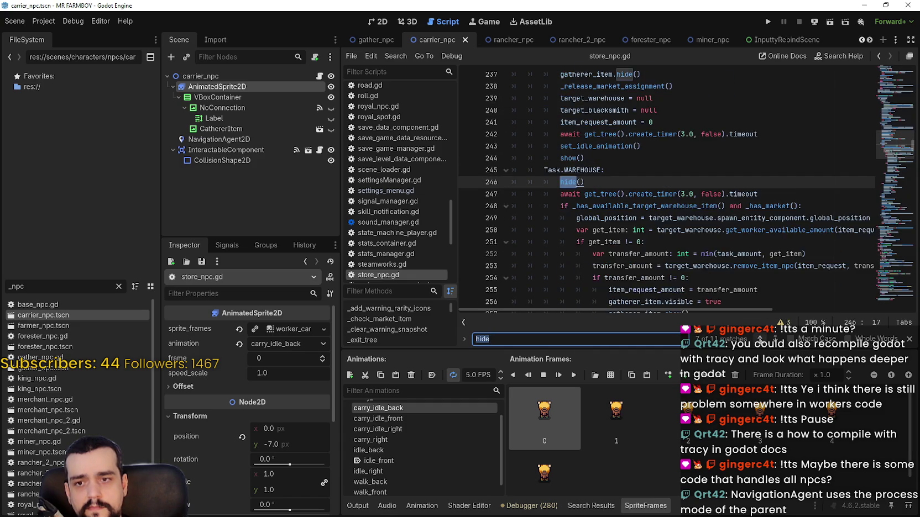
pyautogui.click(760, 338)
pyautogui.click(760, 338)
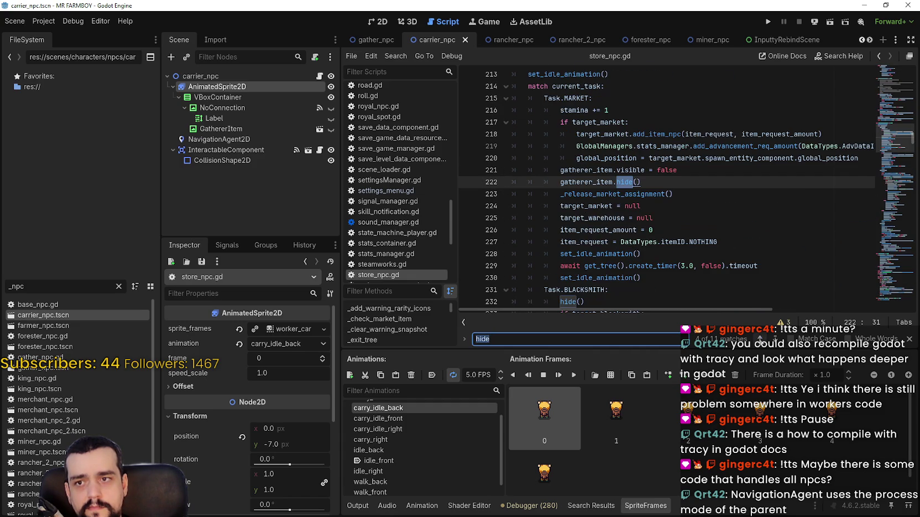
pyautogui.scroll(20, 857, 192)
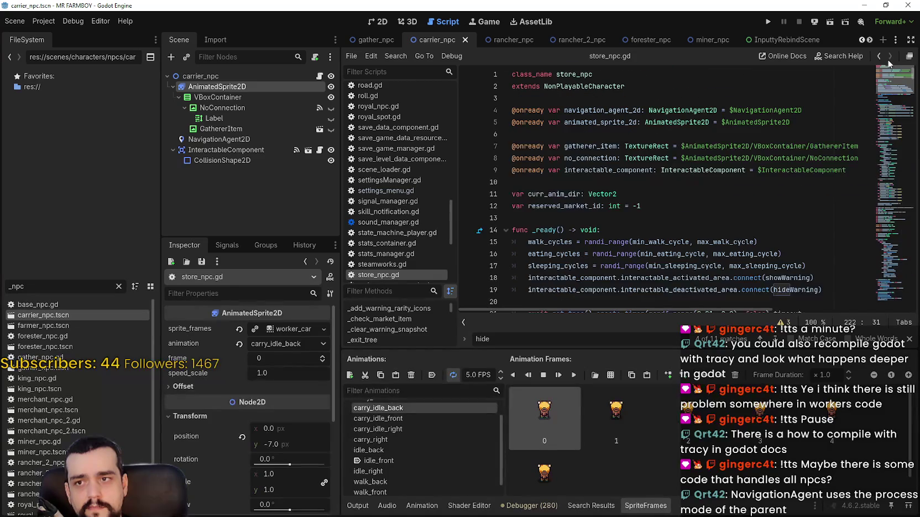
pyautogui.scroll(-2, 720, 186)
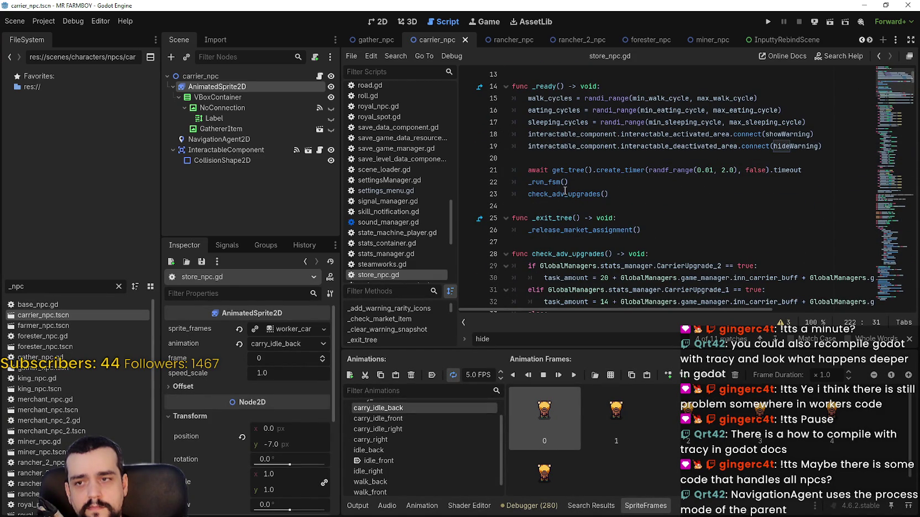
pyautogui.scroll(3, 547, 144)
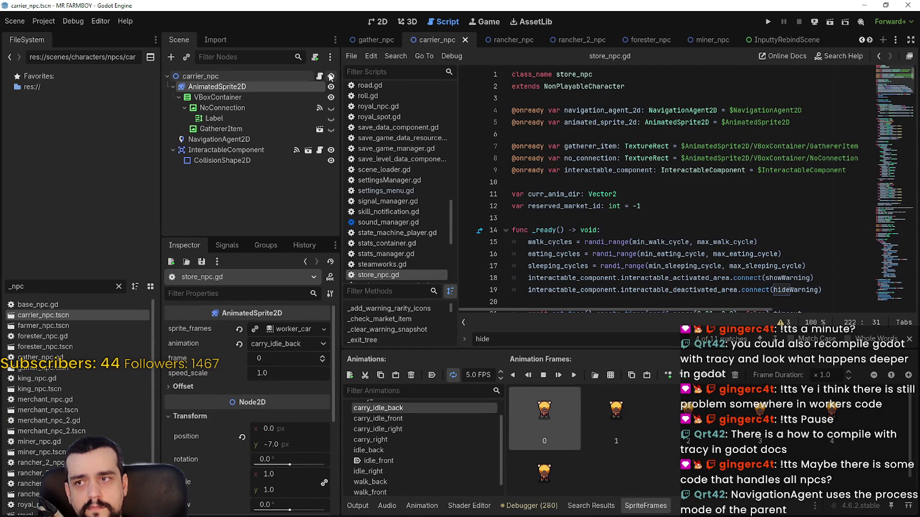
pyautogui.scroll(1, 559, 101)
pyautogui.rightClick(571, 87)
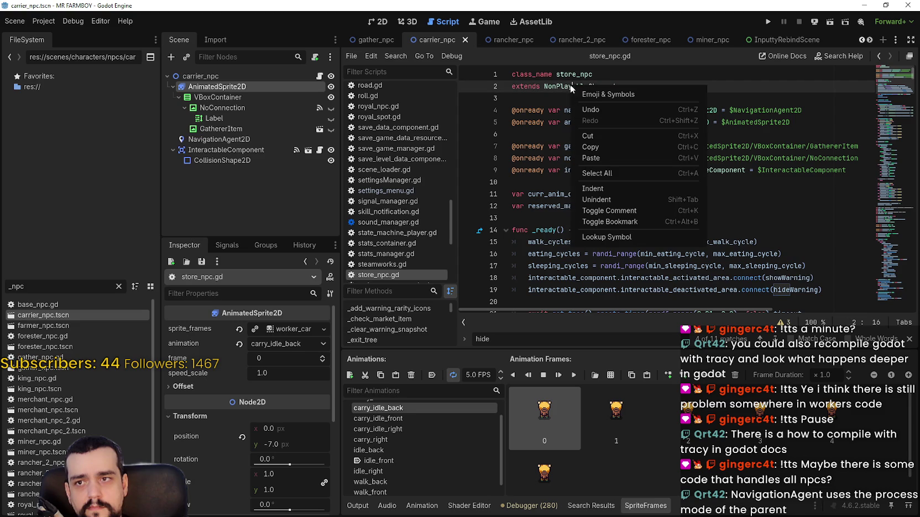
pyautogui.click(616, 238)
pyautogui.scroll(-15, 613, 210)
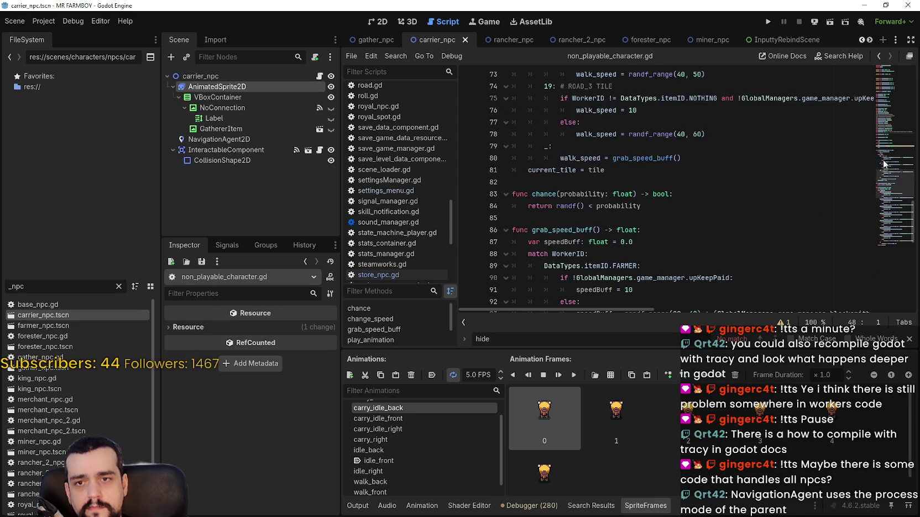
pyautogui.moveTo(892, 255)
pyautogui.mouseDown()
pyautogui.moveTo(891, 128)
pyautogui.moveTo(891, 146)
pyautogui.mouseUp()
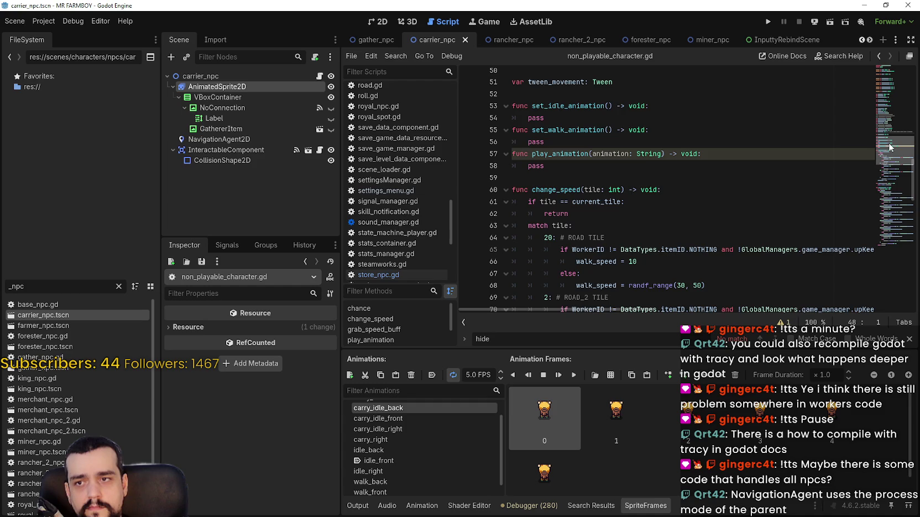
pyautogui.scroll(13, 660, 109)
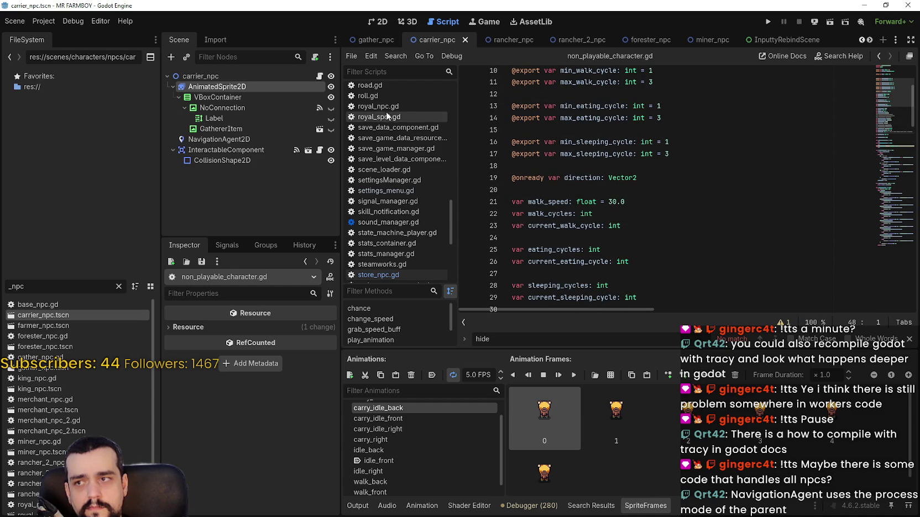
pyautogui.click(319, 76)
pyautogui.click(633, 135)
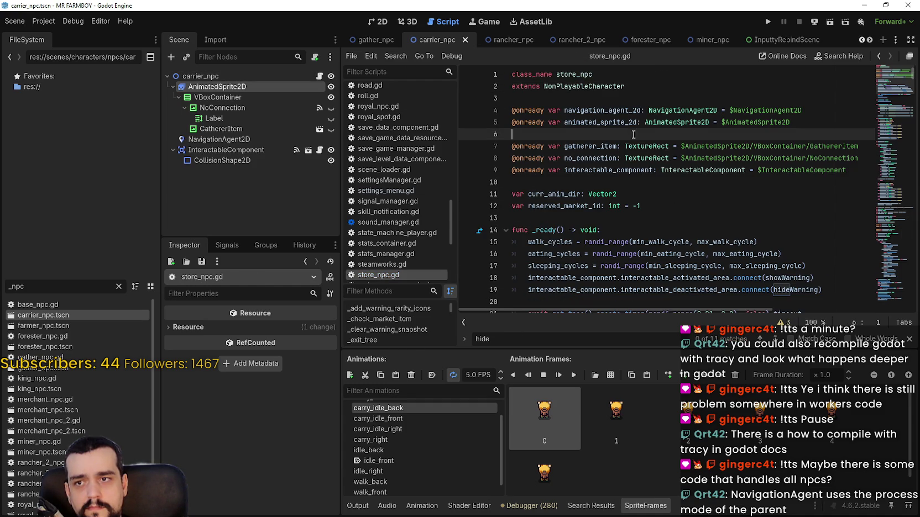
pyautogui.scroll(-3, 584, 221)
pyautogui.click(597, 190)
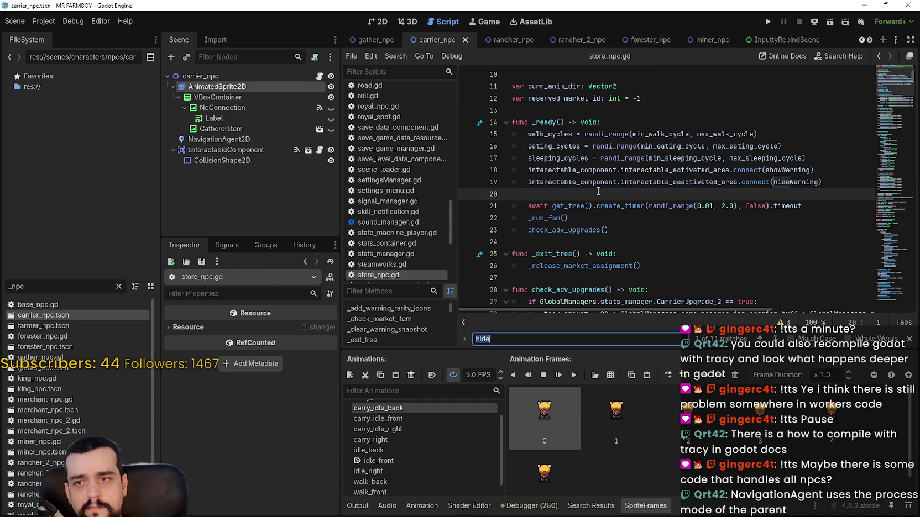
pyautogui.press('Return')
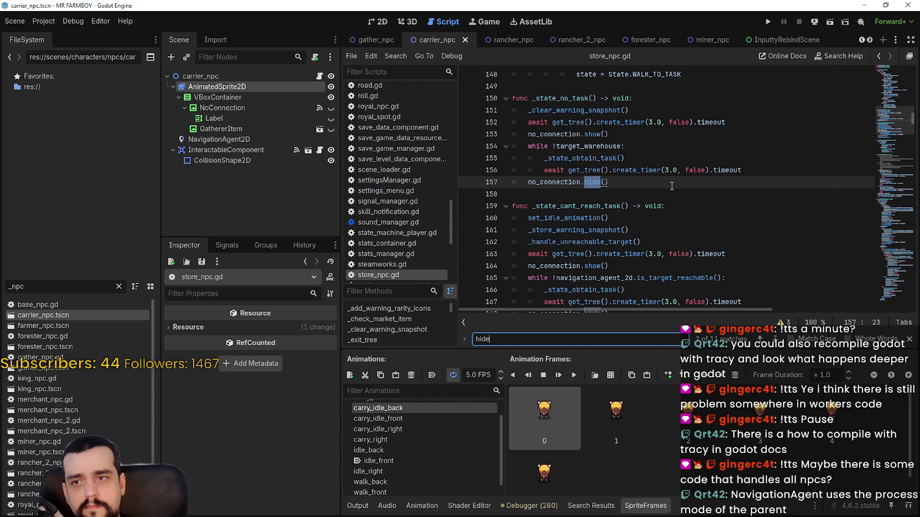
pyautogui.click(760, 339)
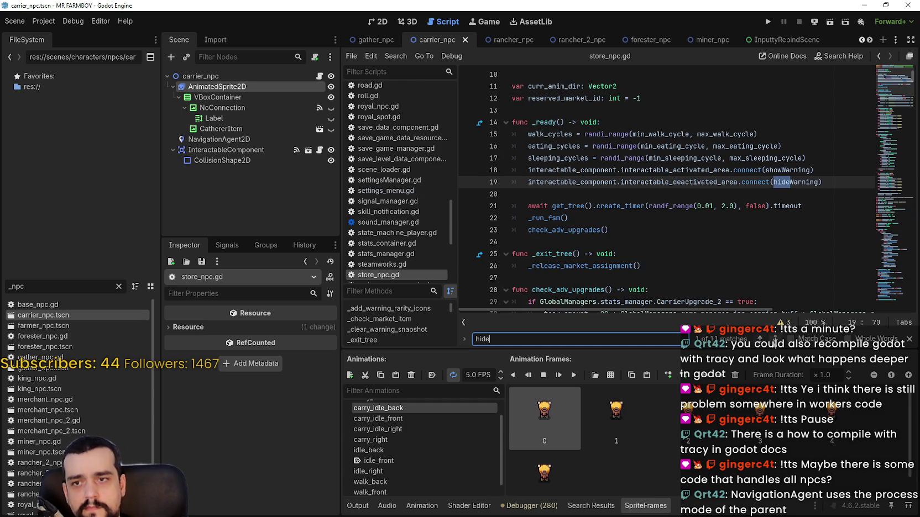
pyautogui.click(775, 339)
pyautogui.click(775, 339)
pyautogui.click(775, 339)
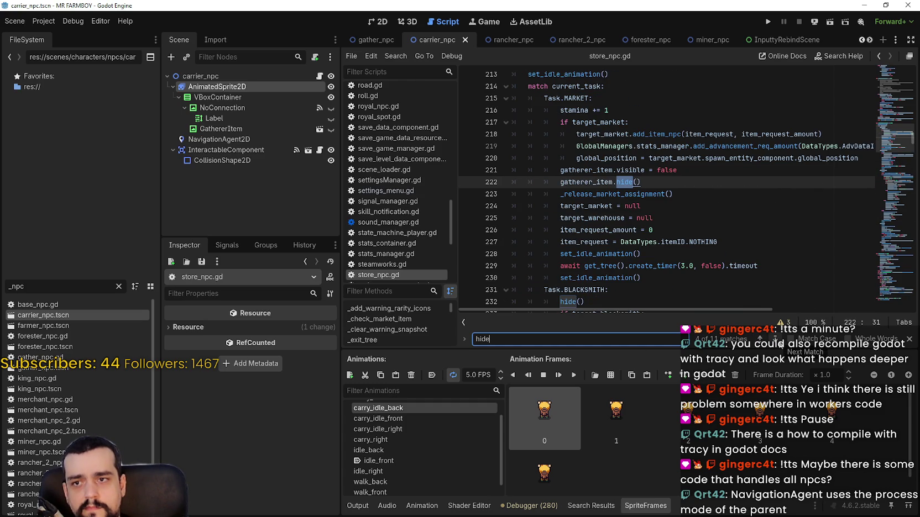
pyautogui.click(779, 344)
pyautogui.click(779, 343)
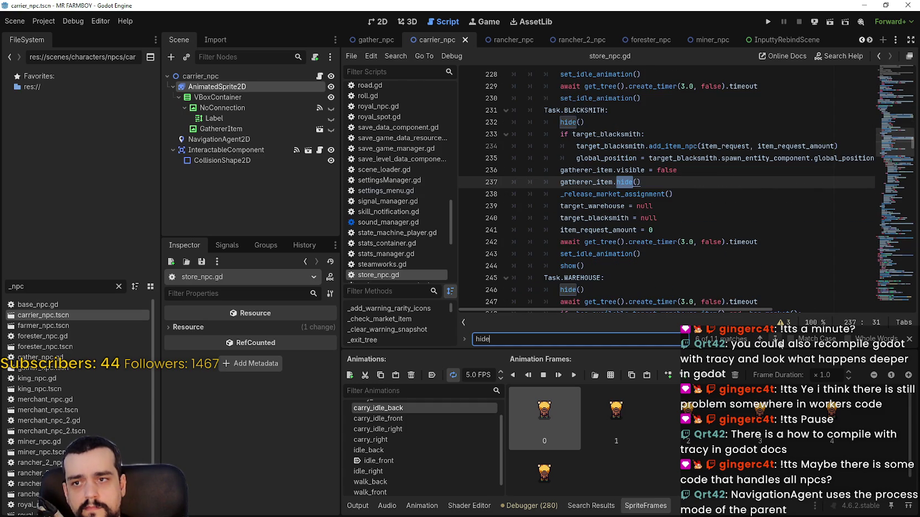
pyautogui.click(779, 344)
pyautogui.click(779, 344)
pyautogui.click(779, 343)
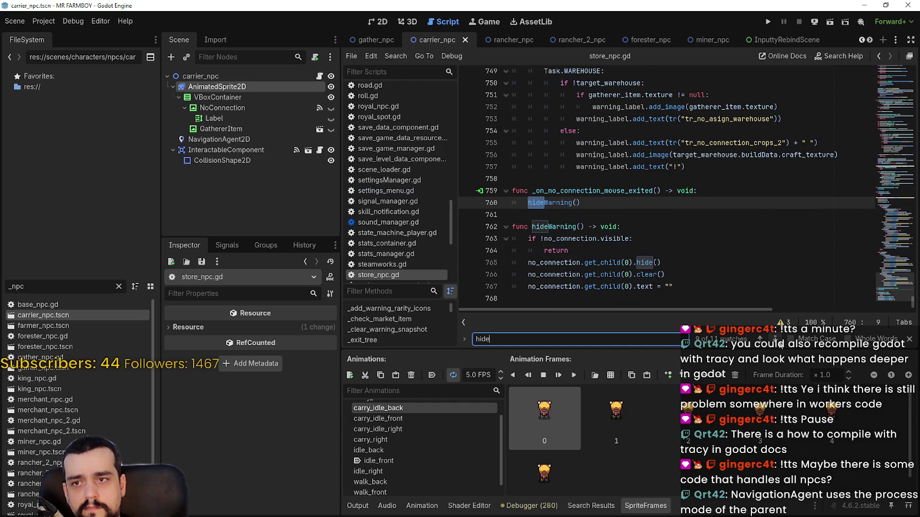
pyautogui.click(779, 343)
pyautogui.click(779, 343)
pyautogui.click(779, 343)
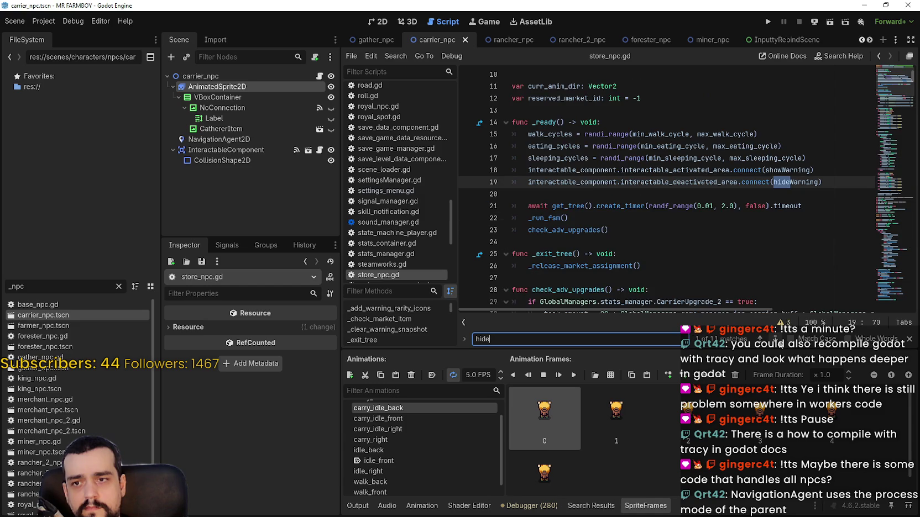
pyautogui.click(779, 344)
pyautogui.click(779, 343)
pyautogui.click(779, 343)
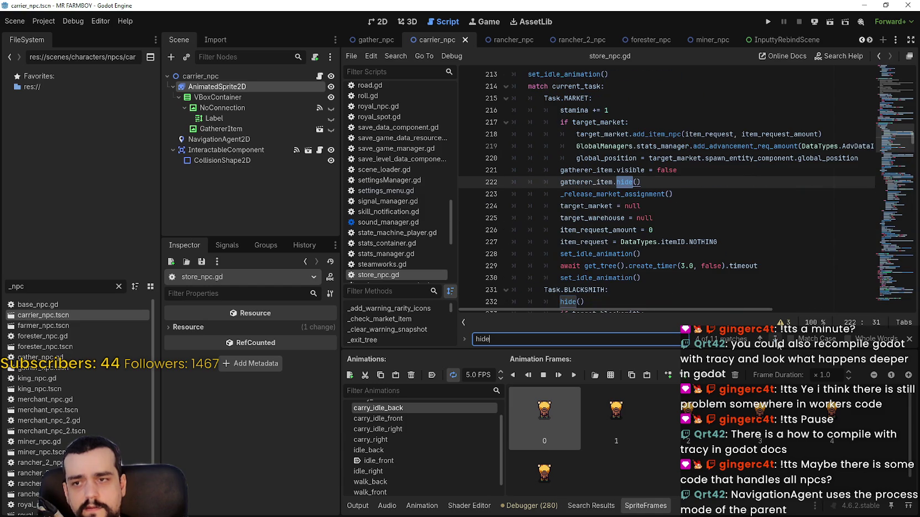
pyautogui.click(313, 76)
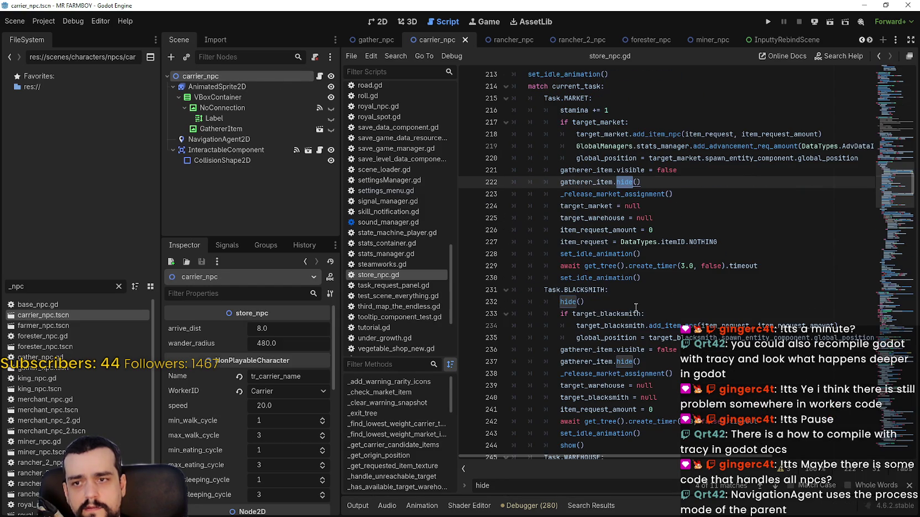
pyautogui.click(637, 298)
pyautogui.scroll(10, 615, 189)
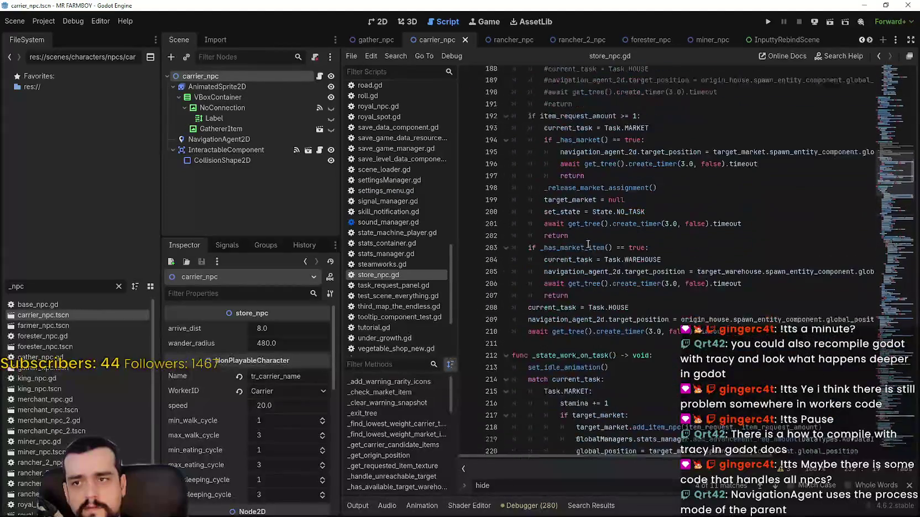
pyautogui.scroll(20, 894, 151)
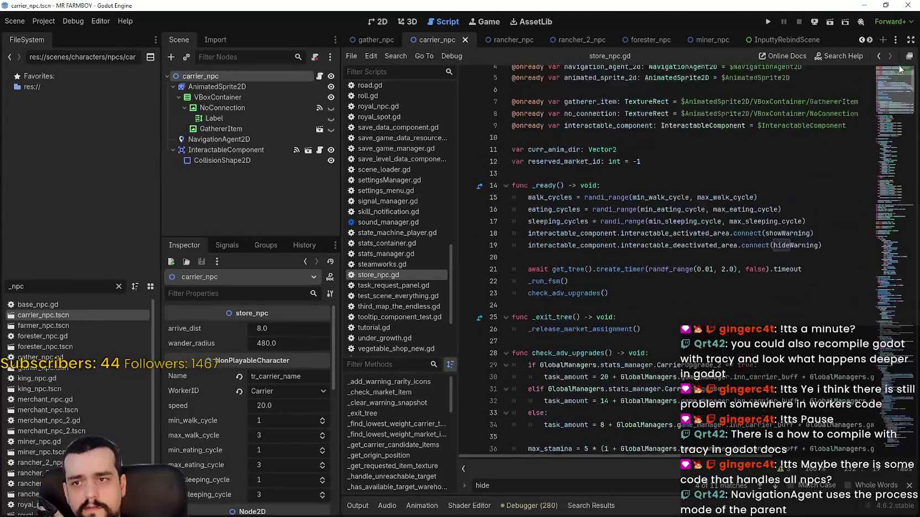
pyautogui.scroll(1, 546, 289)
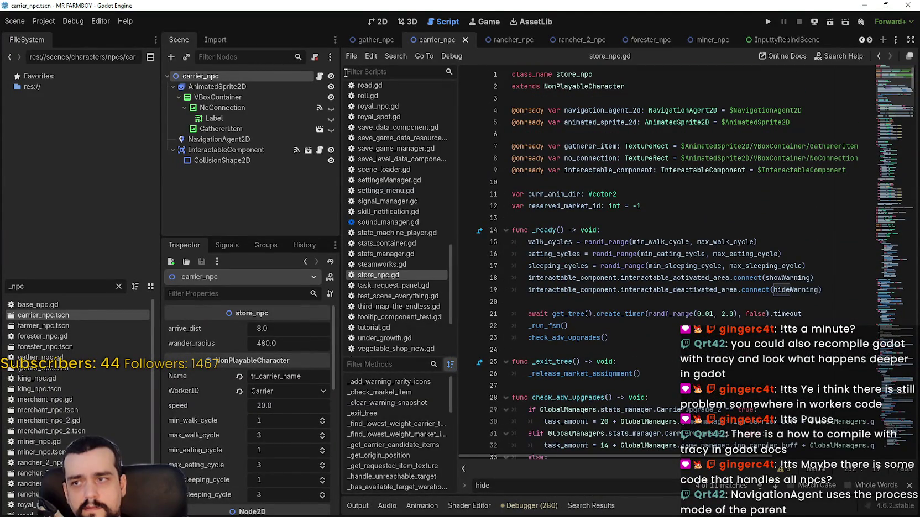
# Step: Prefix lines 21 and 22 (timer await and _run_fsm()) in _ready with # and save store_npc.gd
pyautogui.click(319, 76)
pyautogui.click(527, 314)
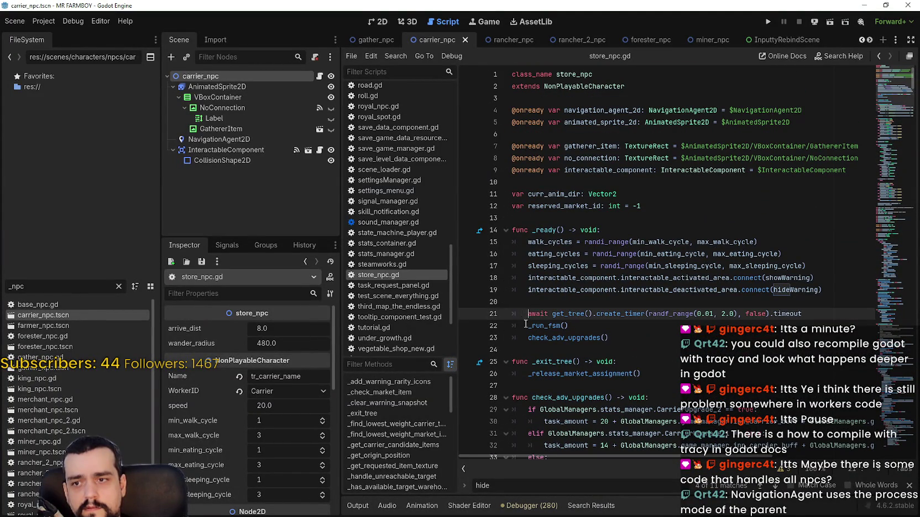
pyautogui.write('#')
pyautogui.click(529, 326)
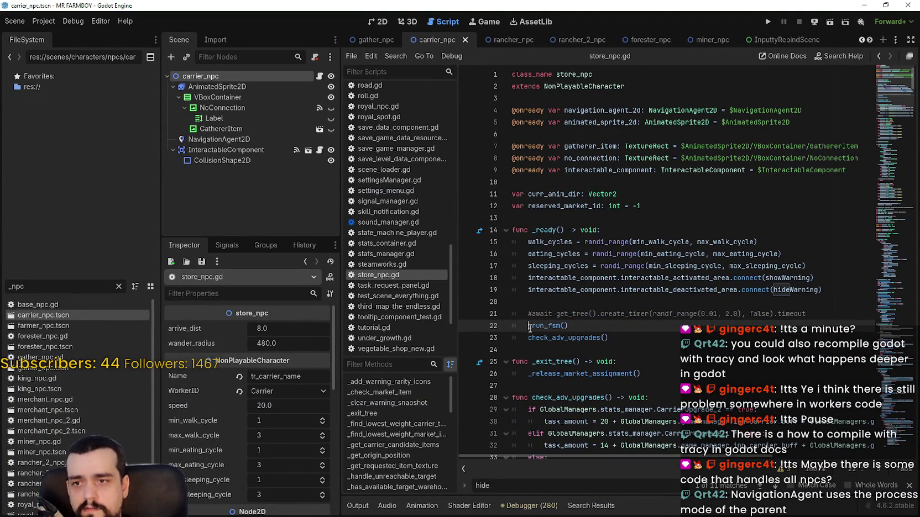
pyautogui.write('#')
pyautogui.hotkey('ctrl', 's')
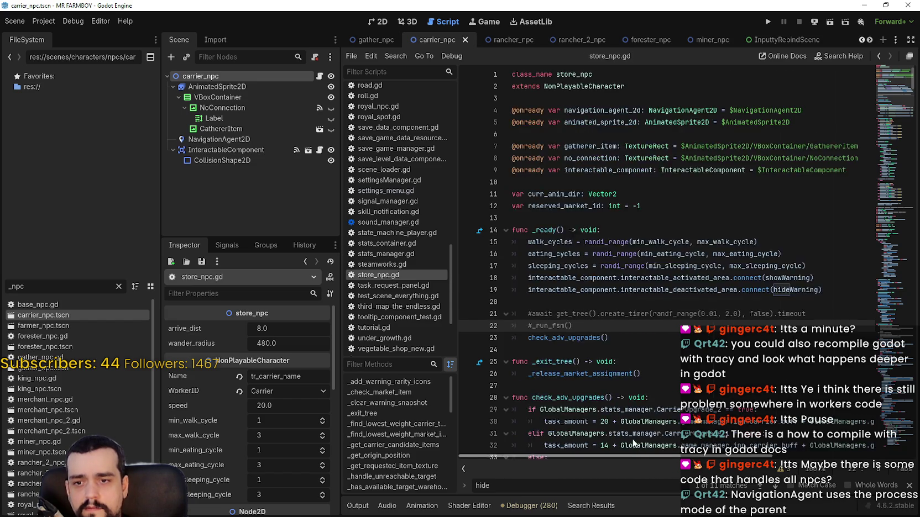
pyautogui.scroll(-3, 630, 434)
pyautogui.scroll(3, 630, 332)
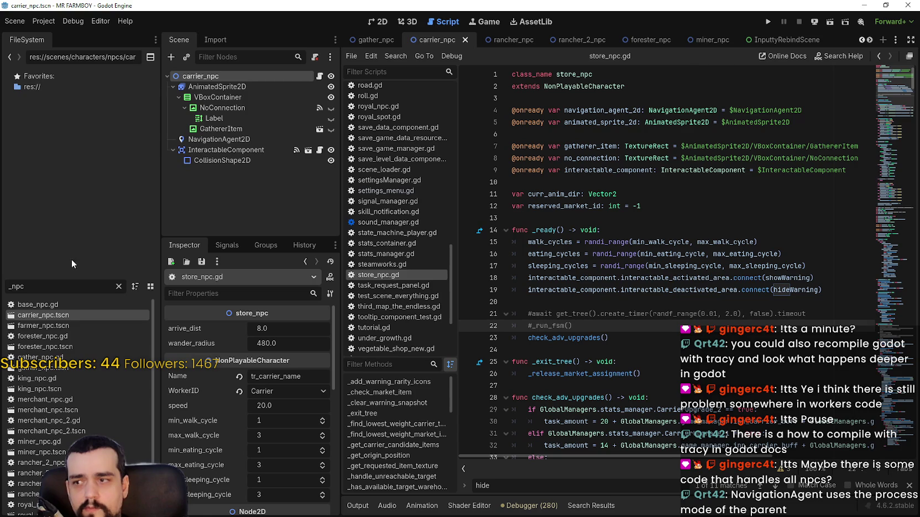
# Step: Filter the FileSystem for 'house' and open the House scene
pyautogui.write('house')
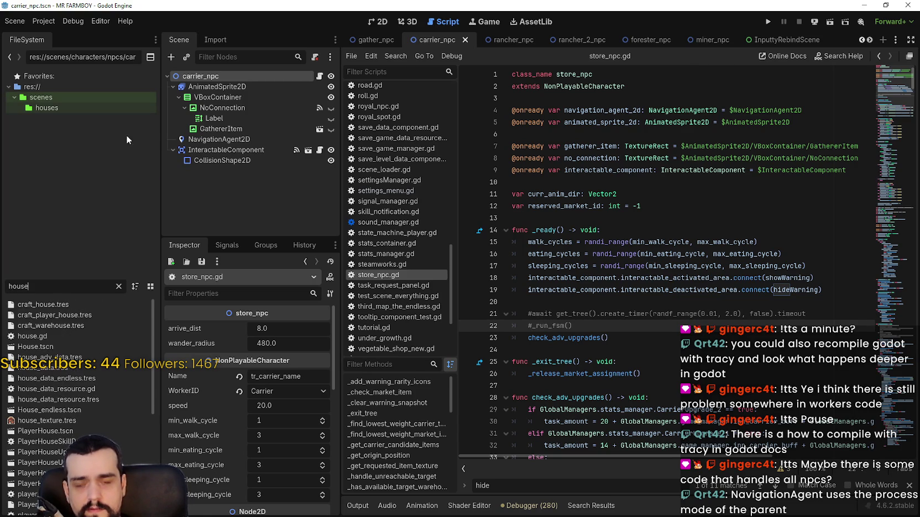
pyautogui.click(219, 139)
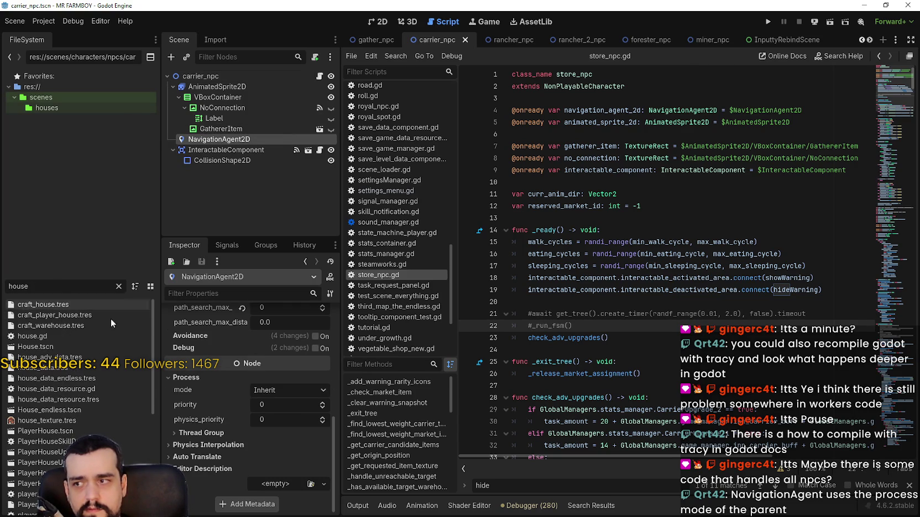
pyautogui.scroll(-5, 112, 321)
pyautogui.scroll(5, 73, 350)
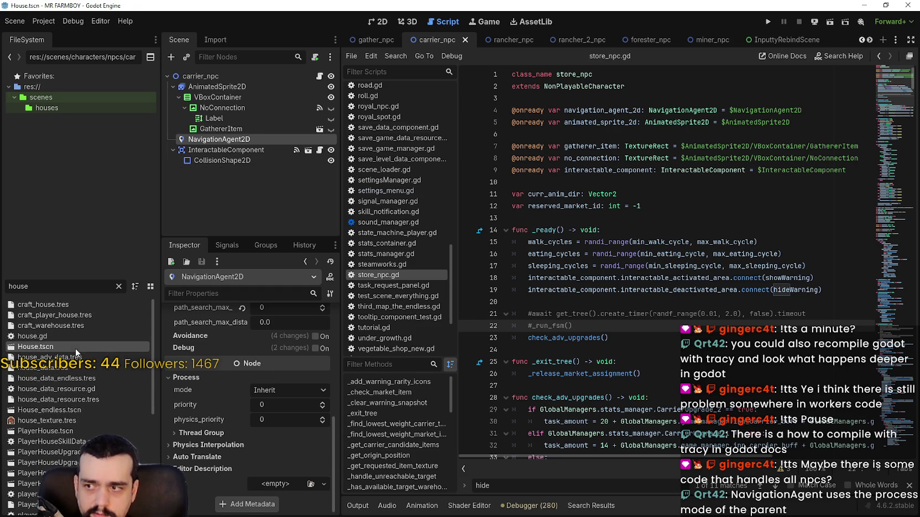
pyautogui.doubleClick(75, 348)
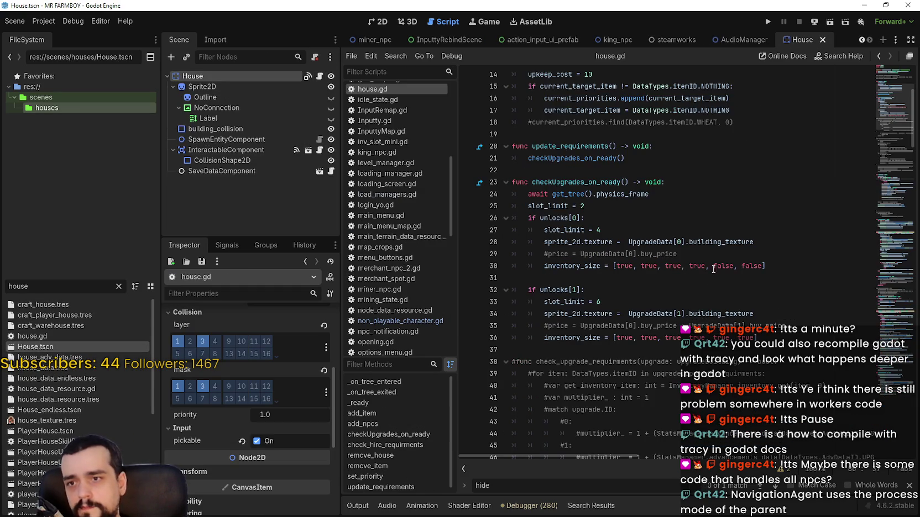
# Step: Comment out guest_spawn.hide() on line 85 of house.gd, save, and run the project
pyautogui.scroll(5, 713, 269)
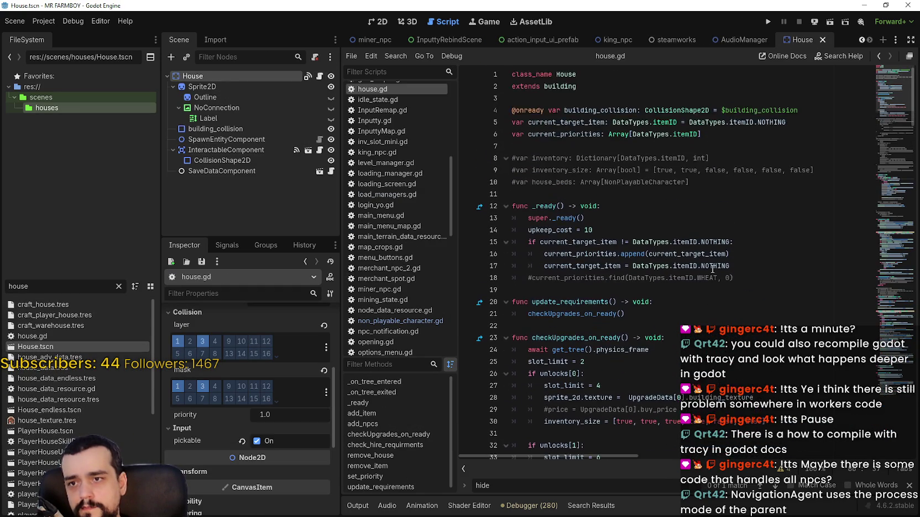
pyautogui.scroll(-15, 714, 269)
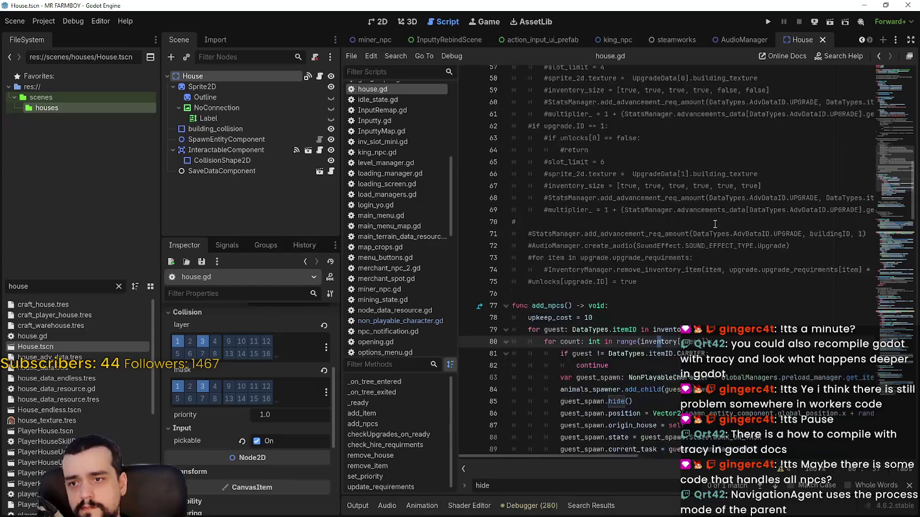
pyautogui.scroll(-4, 715, 224)
pyautogui.click(657, 270)
pyautogui.write('#')
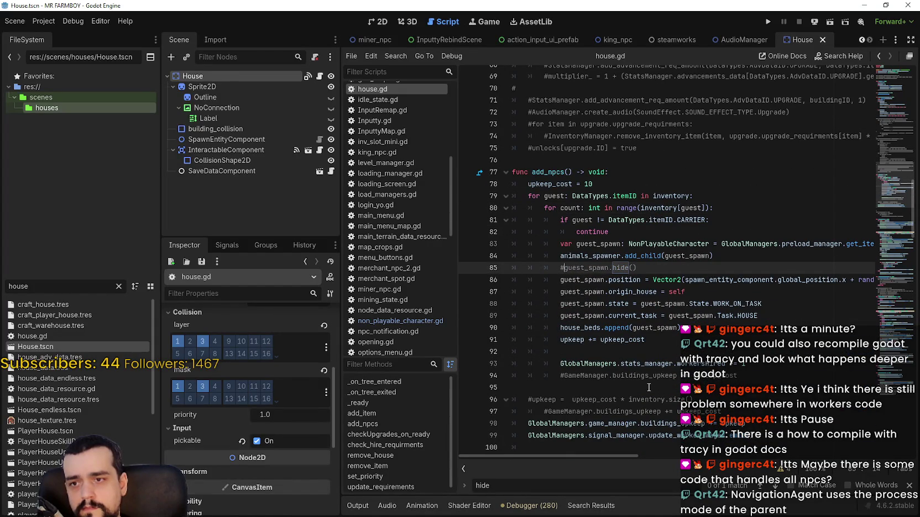
pyautogui.hotkey('ctrl', 's')
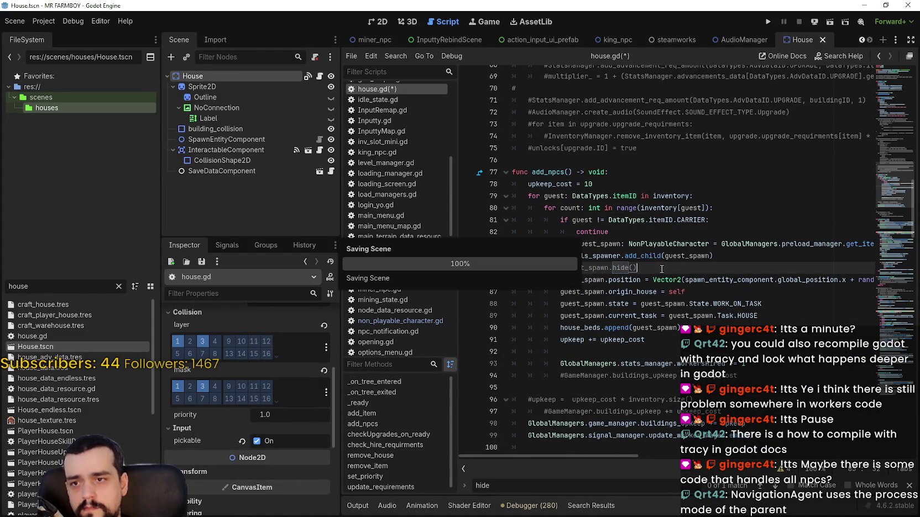
pyautogui.press('Down')
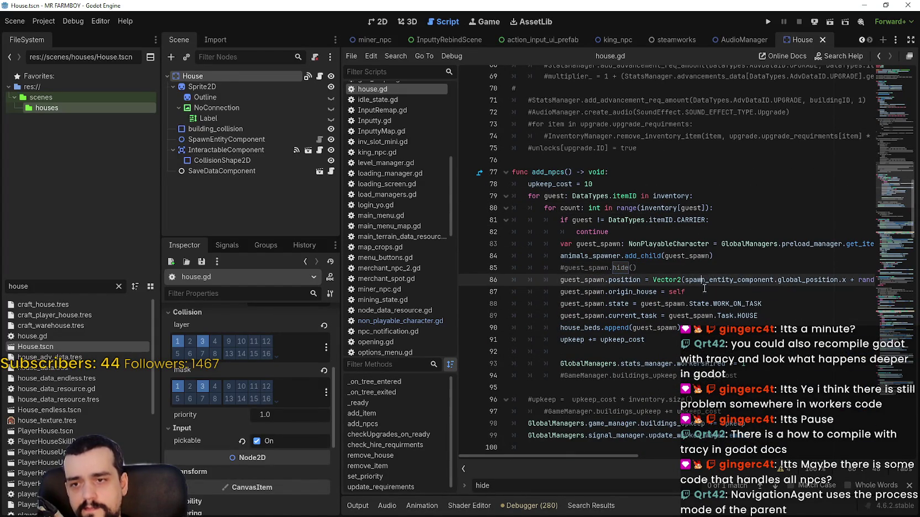
pyautogui.press('Down')
pyautogui.click(725, 362)
pyautogui.press('Up')
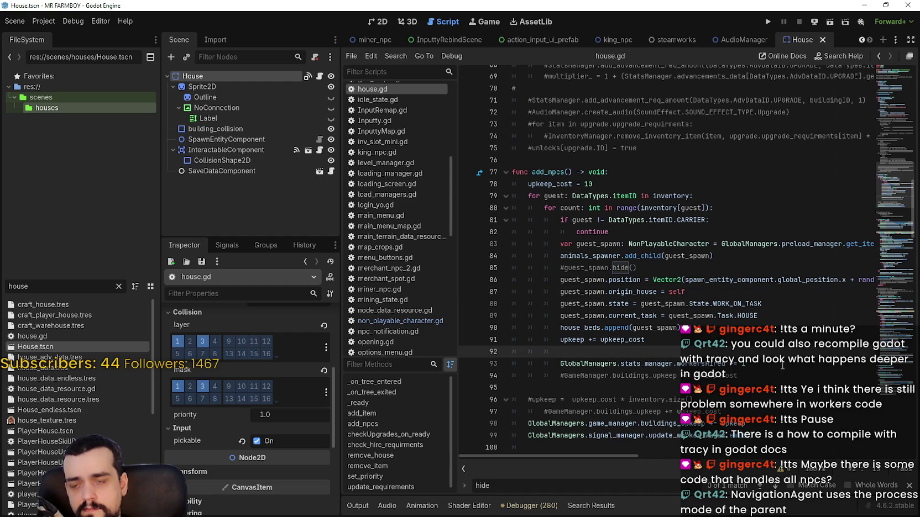
pyautogui.hotkey('ctrl', 's')
pyautogui.click(766, 17)
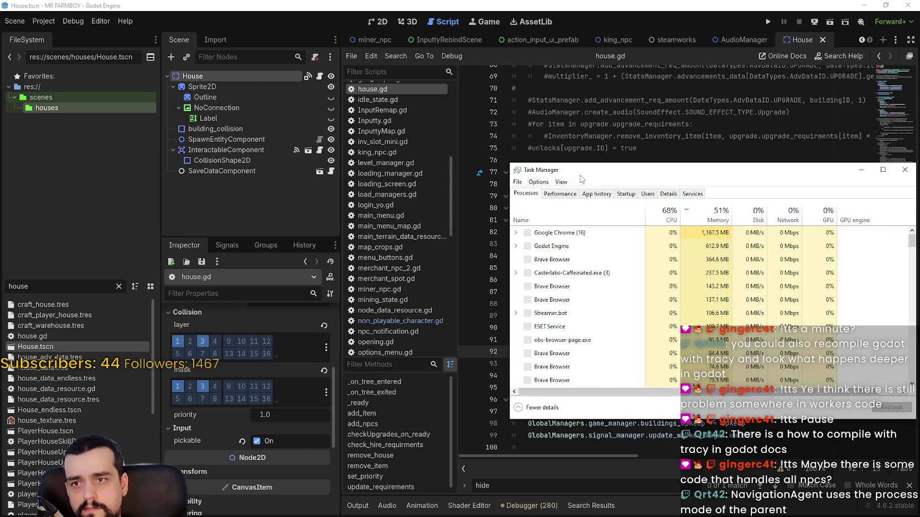
# Step: Place the game window at top-left and an expanded Task Manager to its right while the game loads
pyautogui.moveTo(576, 176)
pyautogui.mouseDown()
pyautogui.moveTo(824, 169)
pyautogui.moveTo(797, 164)
pyautogui.mouseUp()
pyautogui.click(768, 20)
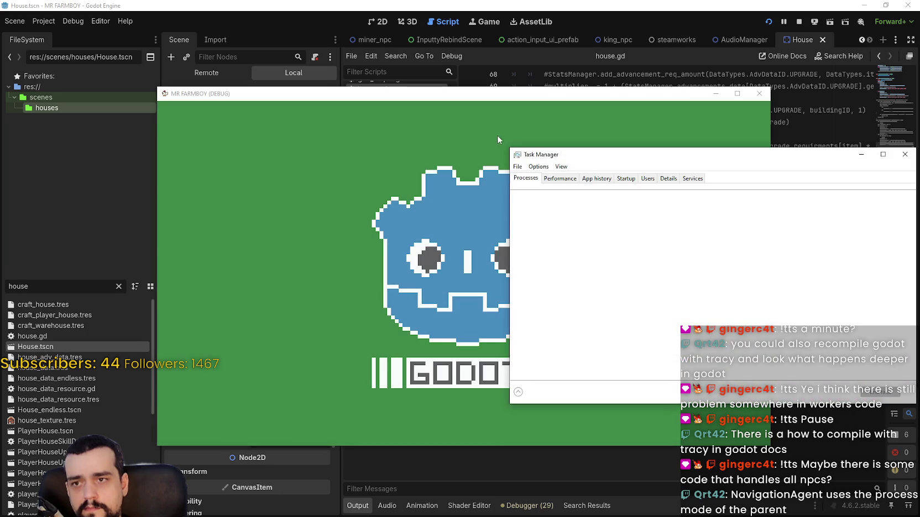
pyautogui.moveTo(547, 157); pyautogui.dragTo(787, 140)
pyautogui.moveTo(643, 94)
pyautogui.mouseDown()
pyautogui.moveTo(505, 50)
pyautogui.moveTo(430, 7)
pyautogui.moveTo(486, 16)
pyautogui.mouseUp()
pyautogui.moveTo(839, 140)
pyautogui.mouseDown()
pyautogui.moveTo(740, 123)
pyautogui.moveTo(730, 89)
pyautogui.mouseUp()
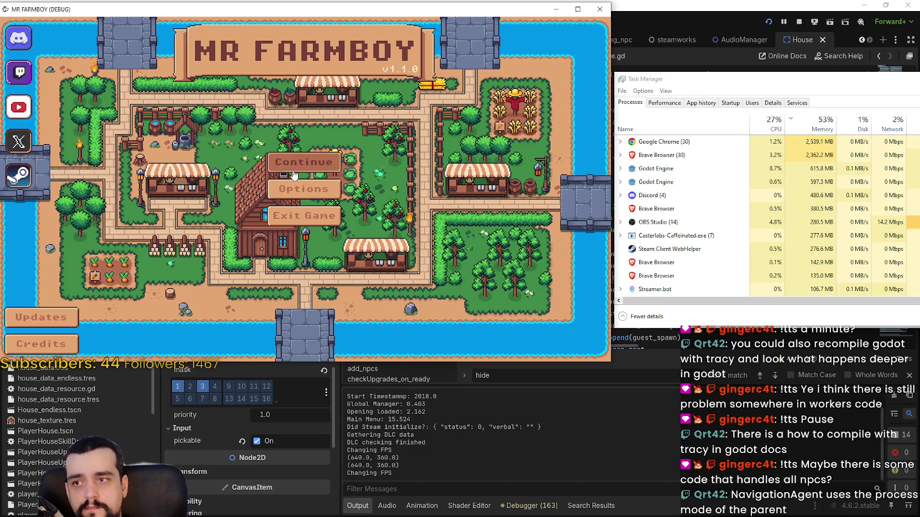
# Step: Load Save 5, walk the player up-left, then bring the editor forward to check its performance monitors
pyautogui.click(304, 168)
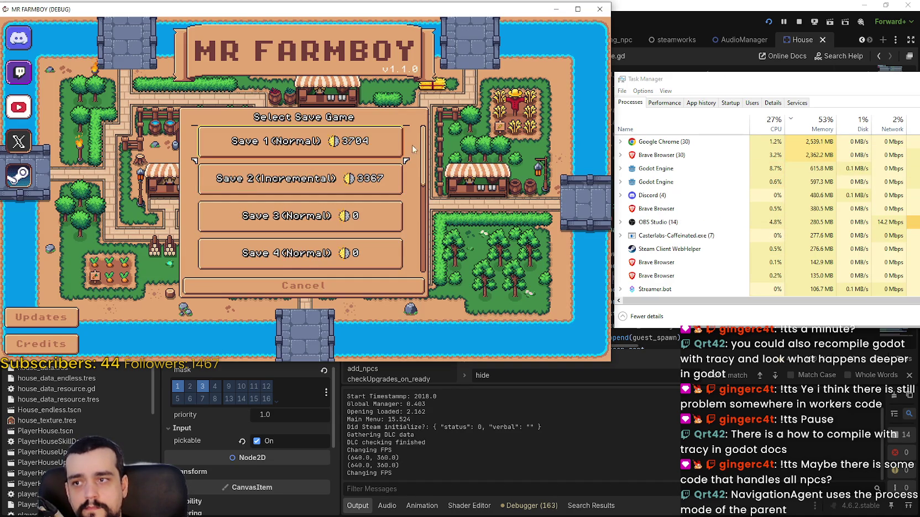
pyautogui.scroll(-3, 429, 239)
pyautogui.click(260, 177)
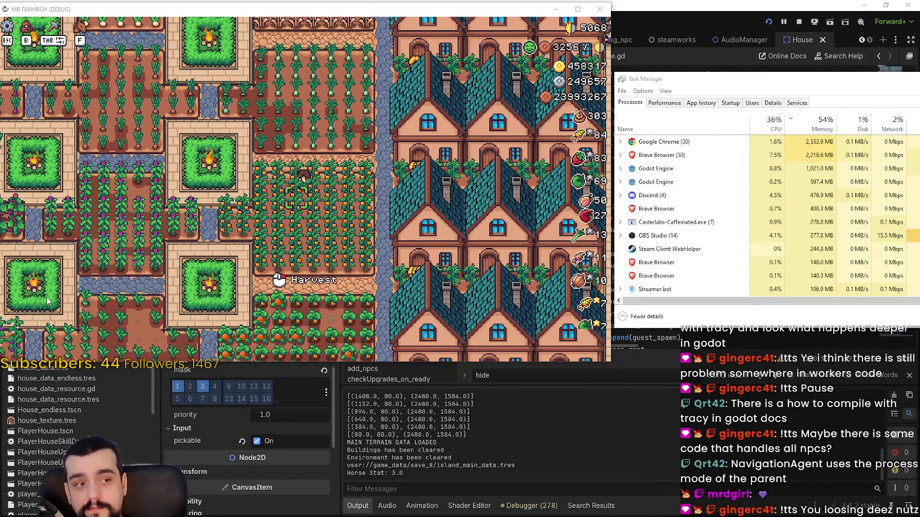
pyautogui.hotkey('w', 'a')
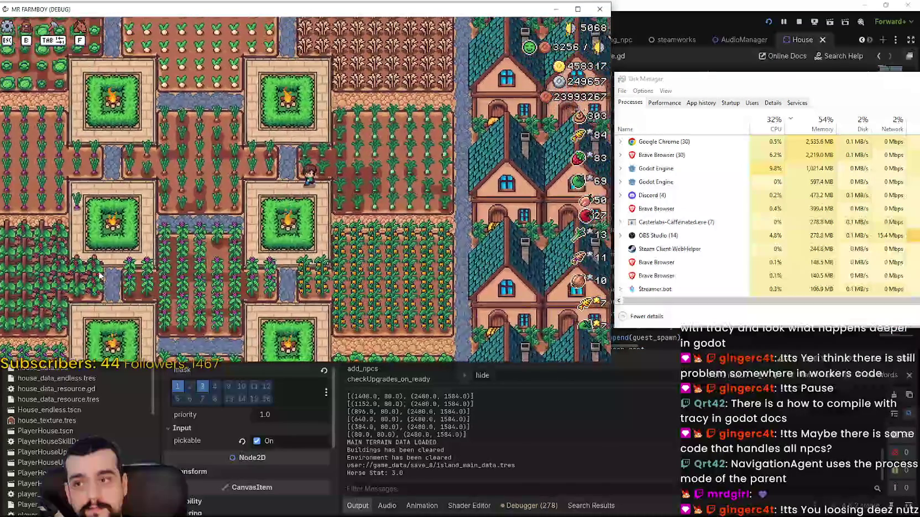
pyautogui.click(602, 428)
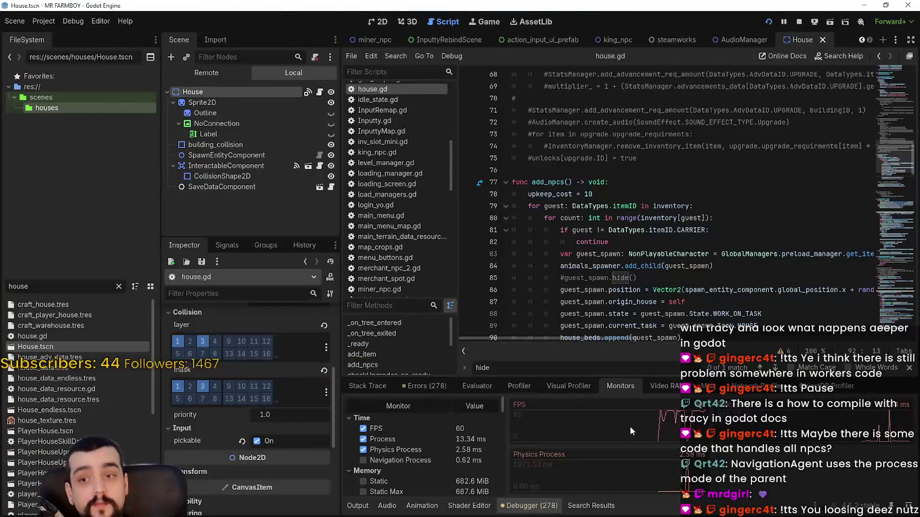
pyautogui.hotkey('alt', 'Tab')
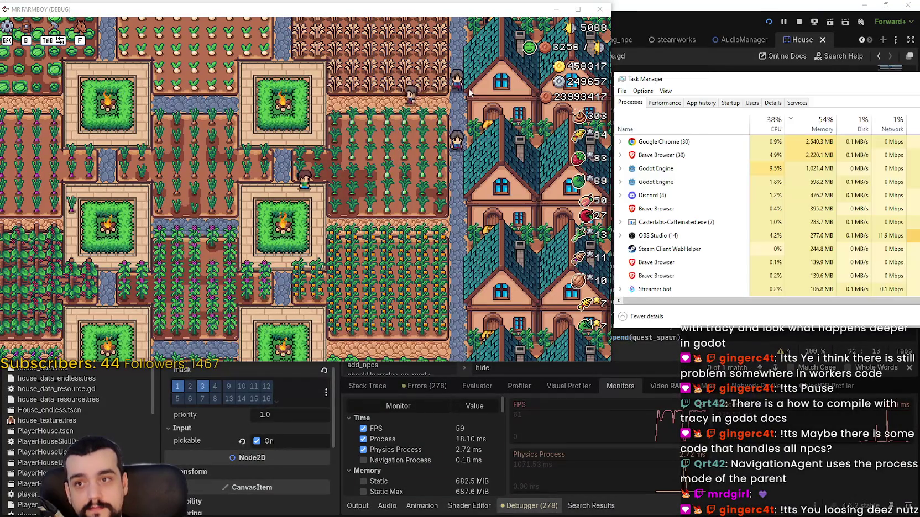
pyautogui.click(469, 93)
pyautogui.hotkey('w', 'd')
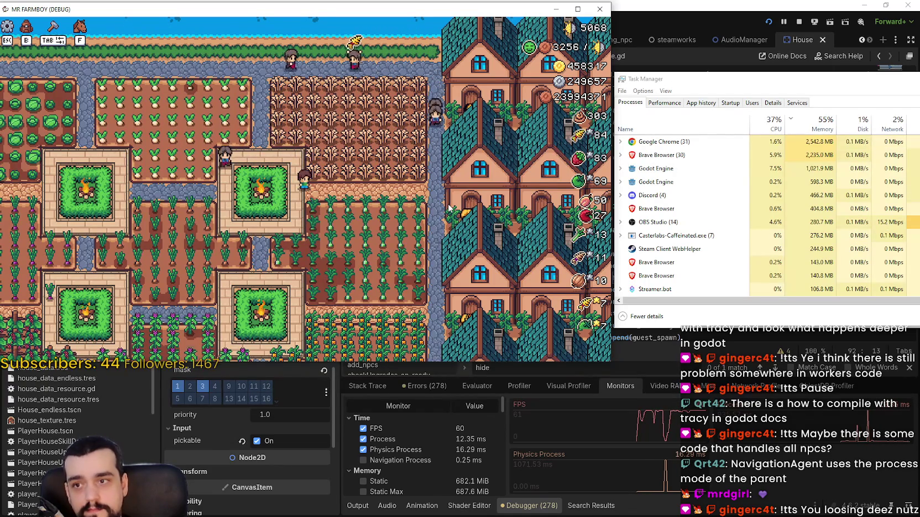
pyautogui.press('d')
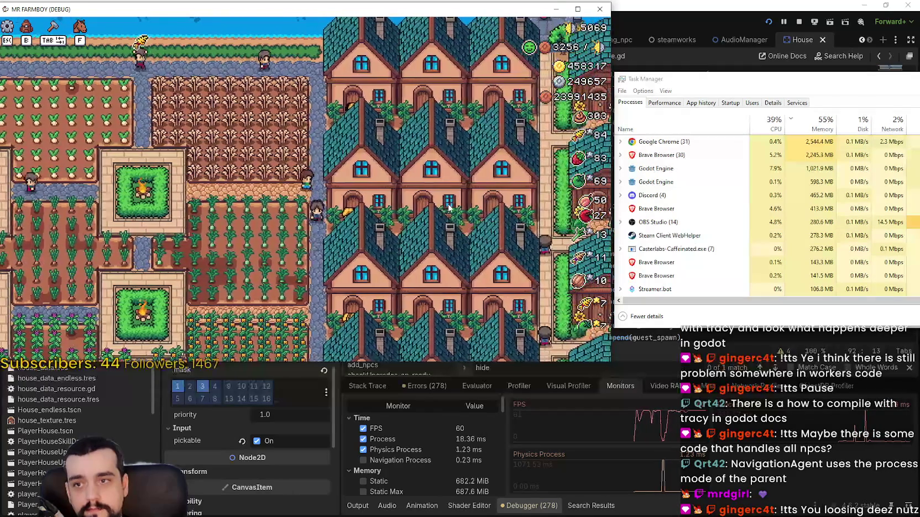
pyautogui.scroll(2, 448, 208)
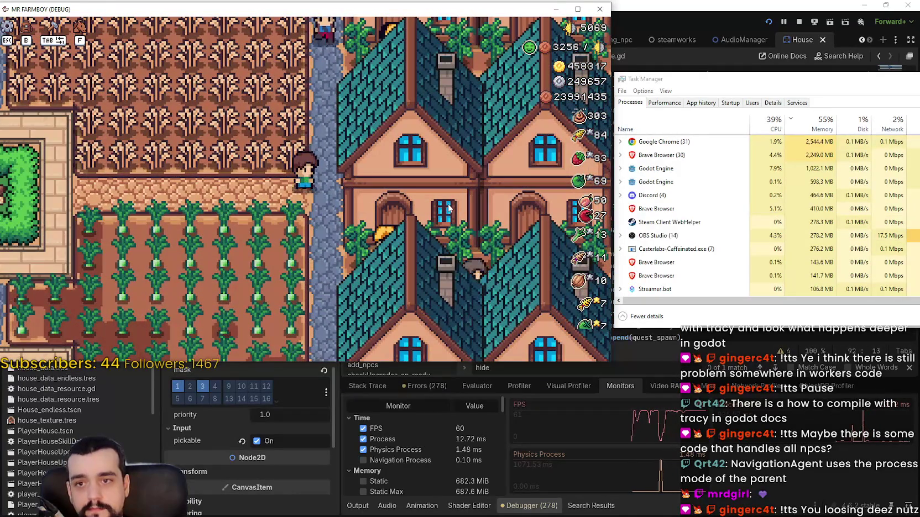
pyautogui.press('Escape')
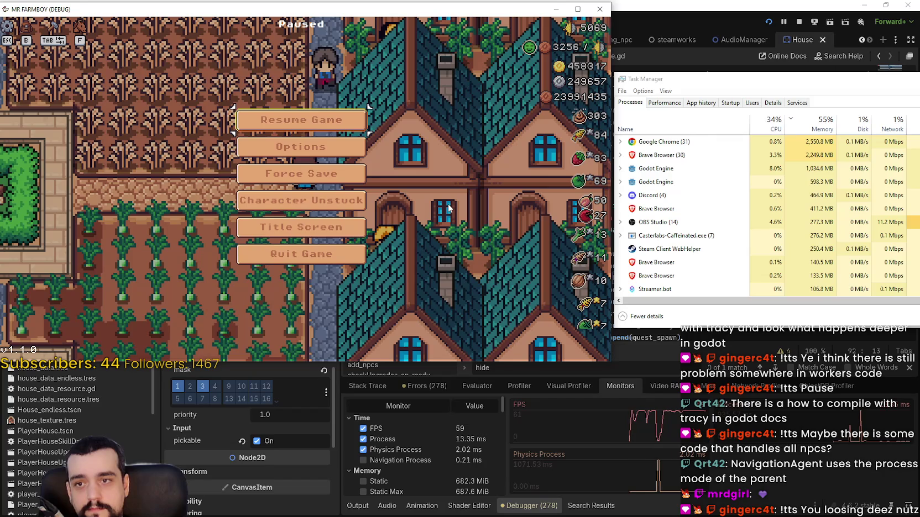
pyautogui.press('Escape')
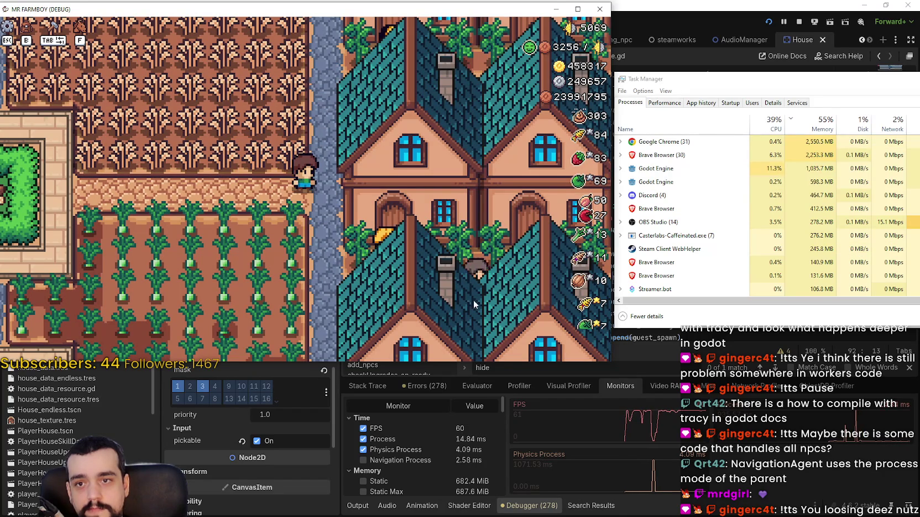
pyautogui.scroll(5, 457, 295)
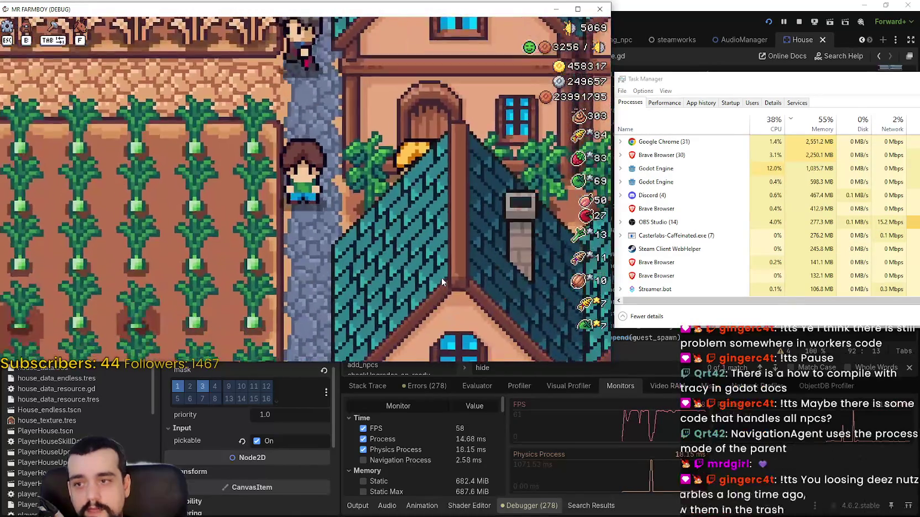
pyautogui.scroll(1, 441, 278)
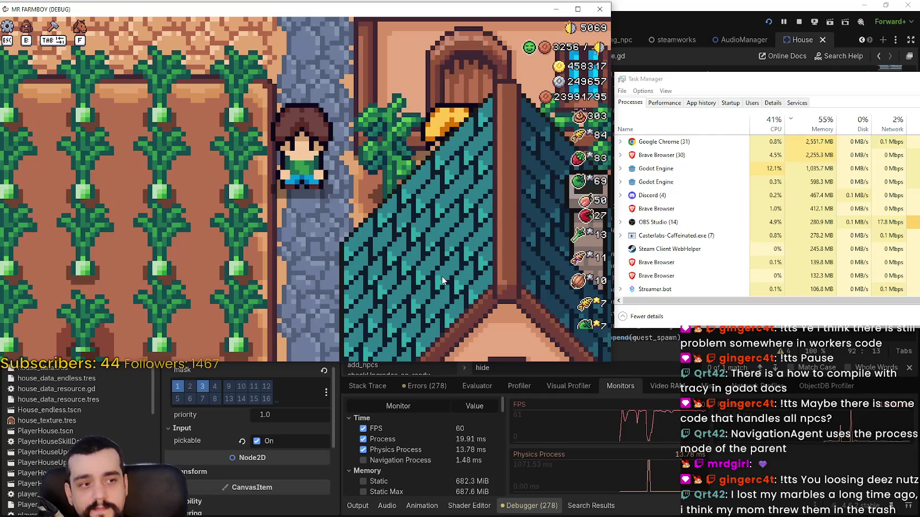
pyautogui.scroll(-3, 442, 275)
pyautogui.scroll(-3, 441, 272)
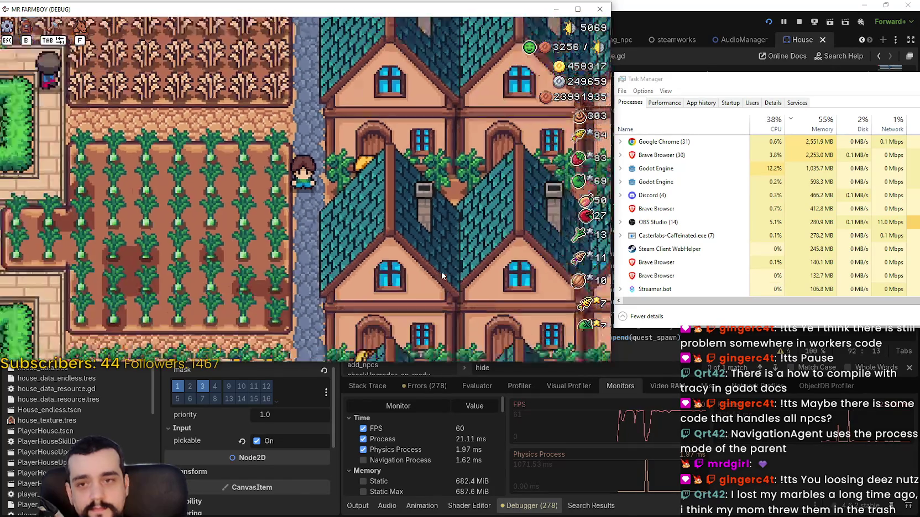
pyautogui.scroll(-4, 443, 274)
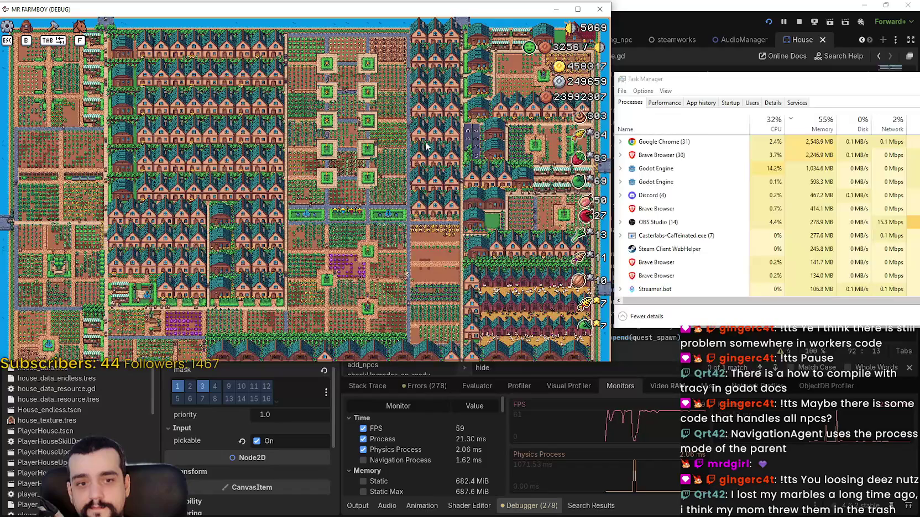
pyautogui.scroll(5, 426, 146)
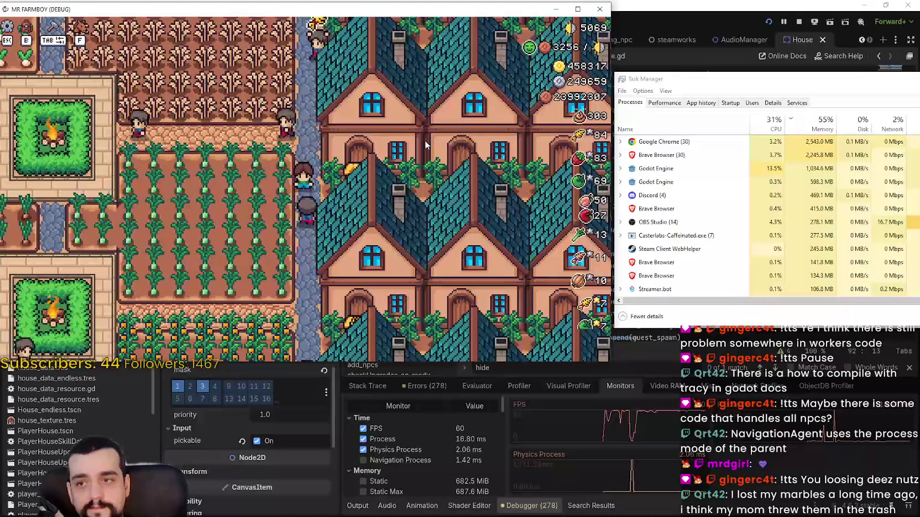
pyautogui.scroll(-5, 424, 145)
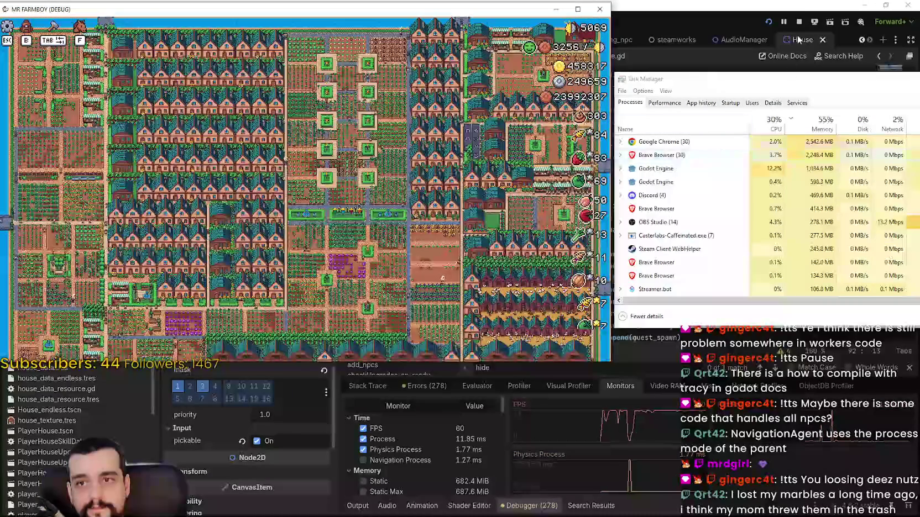
# Step: Stop the game, uncomment guest_spawn.hide() on line 85 of house.gd, and save
pyautogui.click(800, 22)
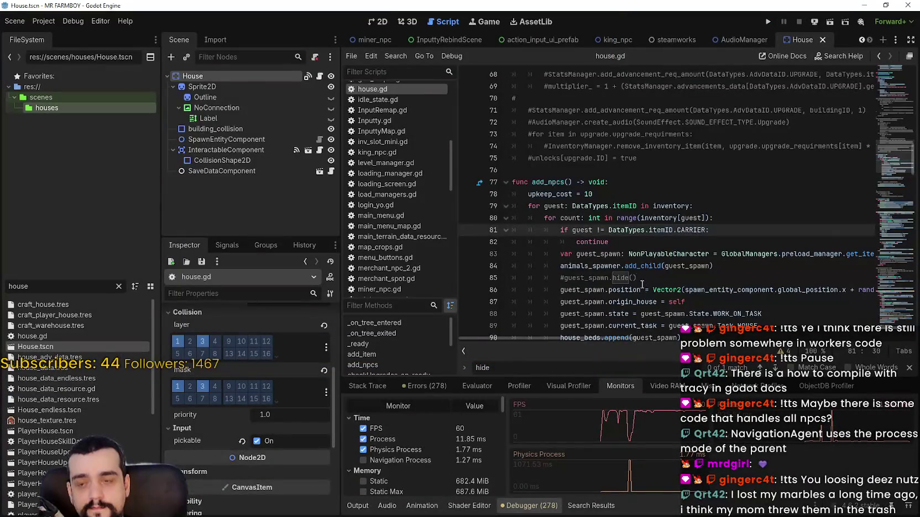
pyautogui.scroll(-3, 642, 284)
pyautogui.press('Home')
pyautogui.press('Delete')
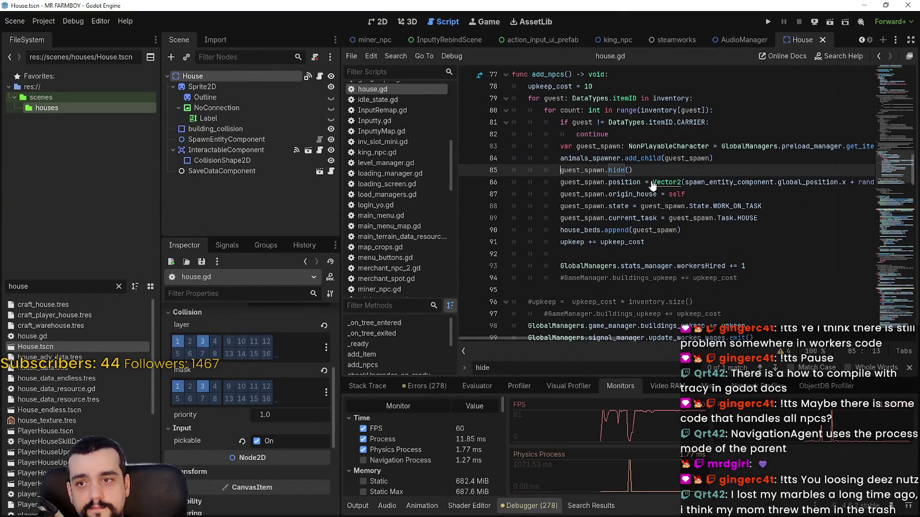
pyautogui.hotkey('ctrl', 's')
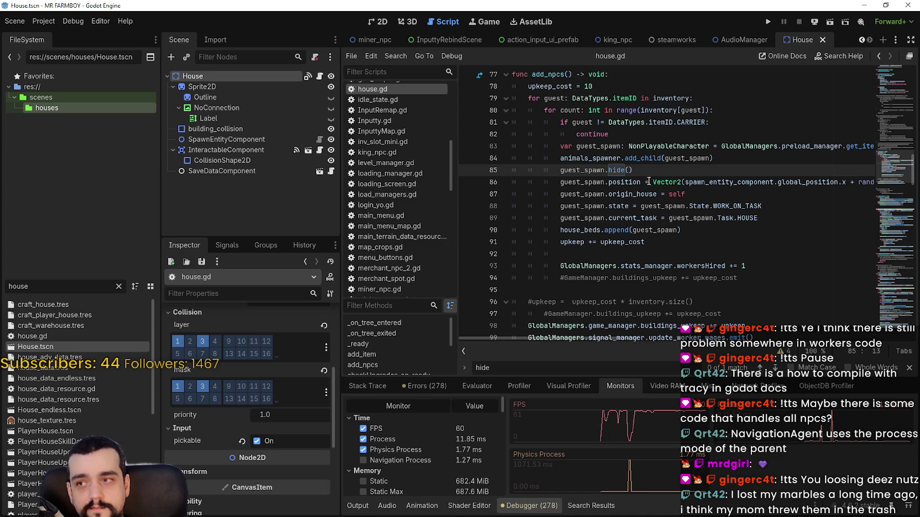
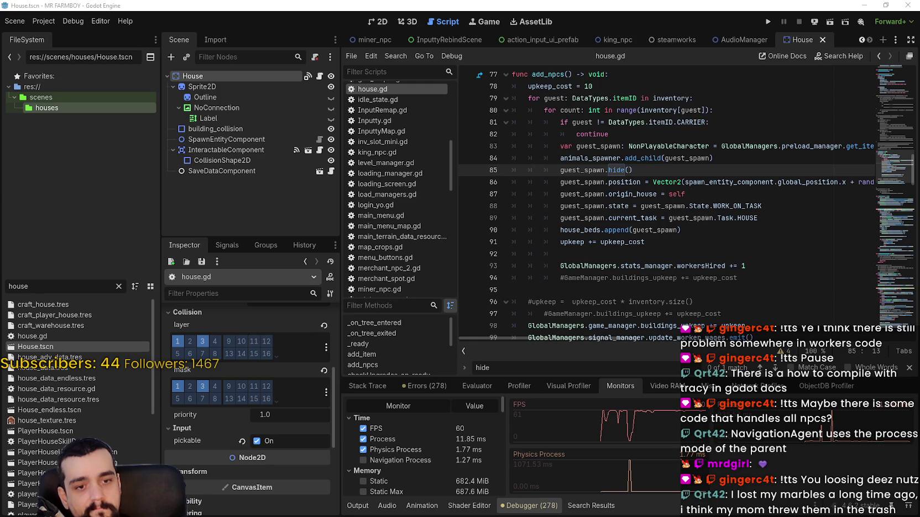
# Step: Delete the stray indentation on blank line 92 in add_npcs and save house.gd
pyautogui.click(741, 266)
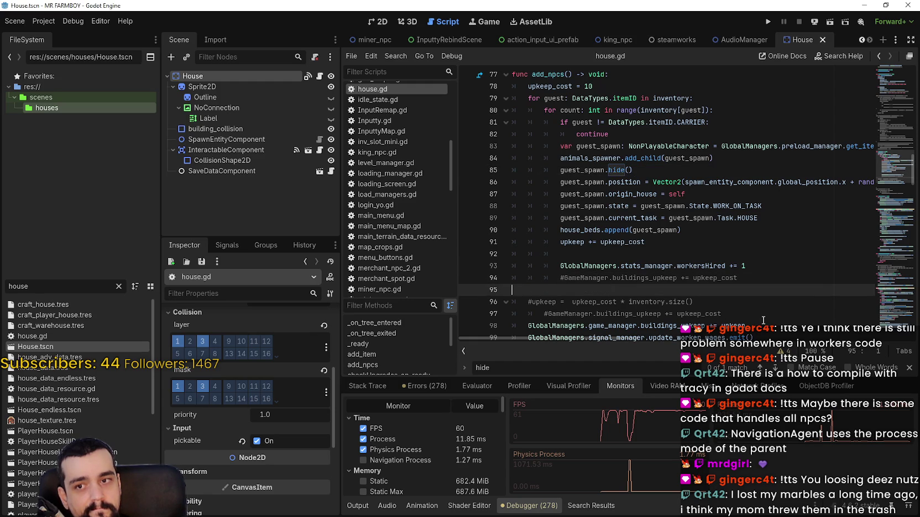
pyautogui.press('Up')
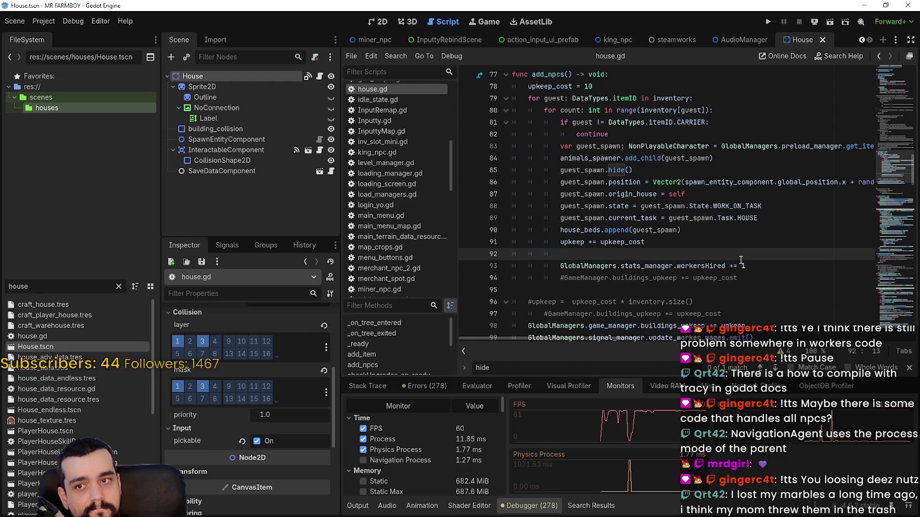
pyautogui.press('BackSpace')
pyautogui.press('BackSpace')
pyautogui.press('BackSpace')
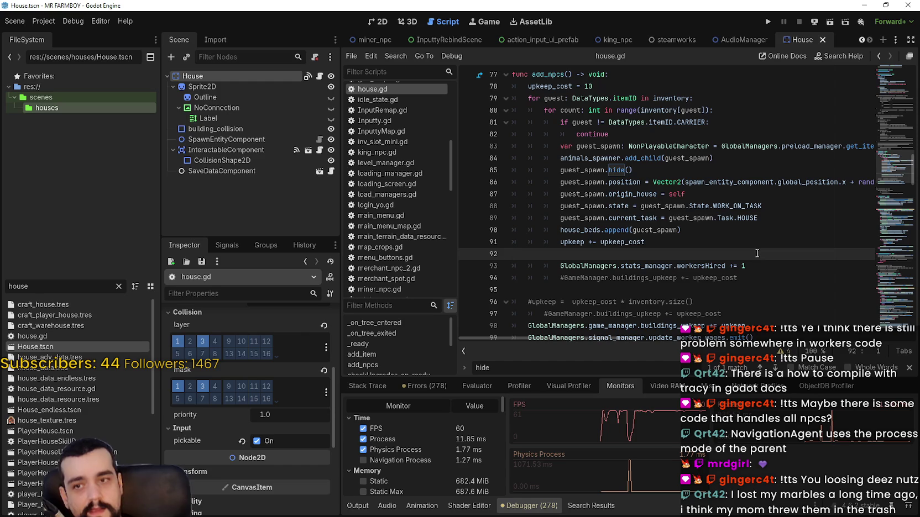
pyautogui.hotkey('ctrl', 's')
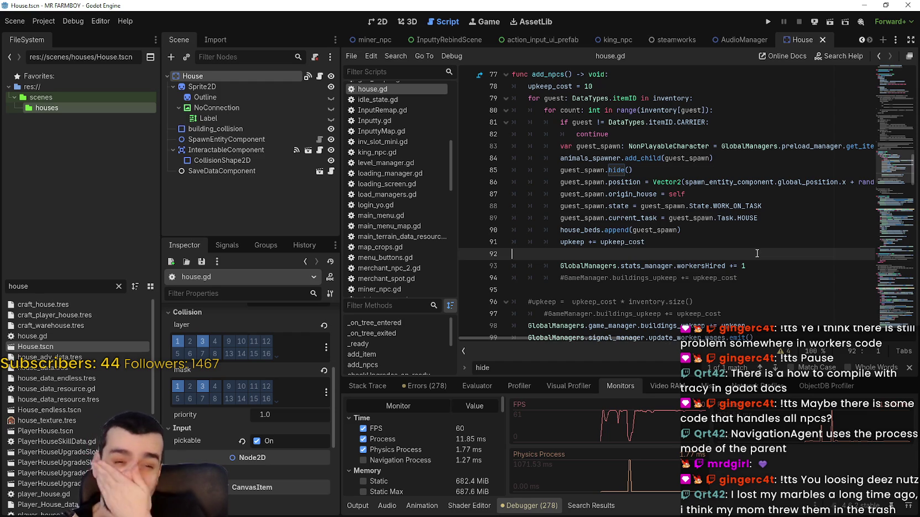
# Step: Check the code above add_npcs around blank line 76, then select the FileSystem filter text
pyautogui.scroll(4, 733, 212)
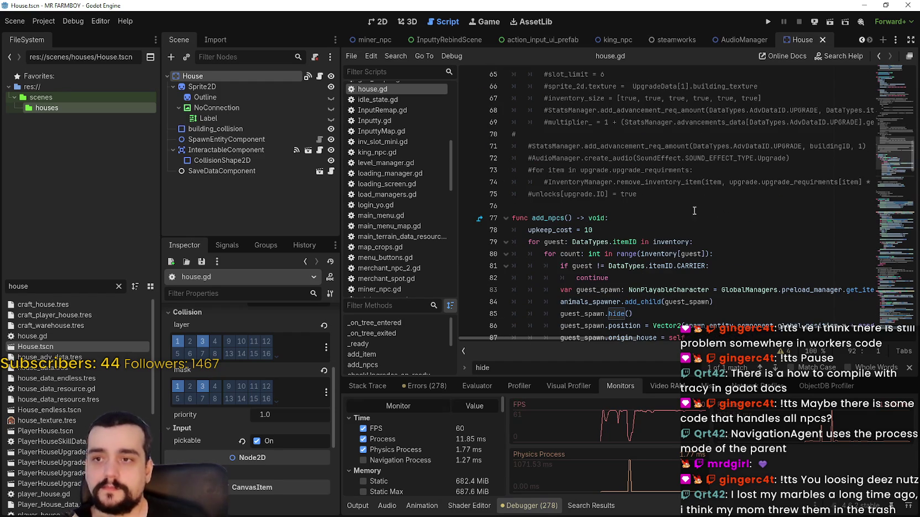
pyautogui.click(596, 194)
pyautogui.click(602, 206)
pyautogui.scroll(10, 613, 210)
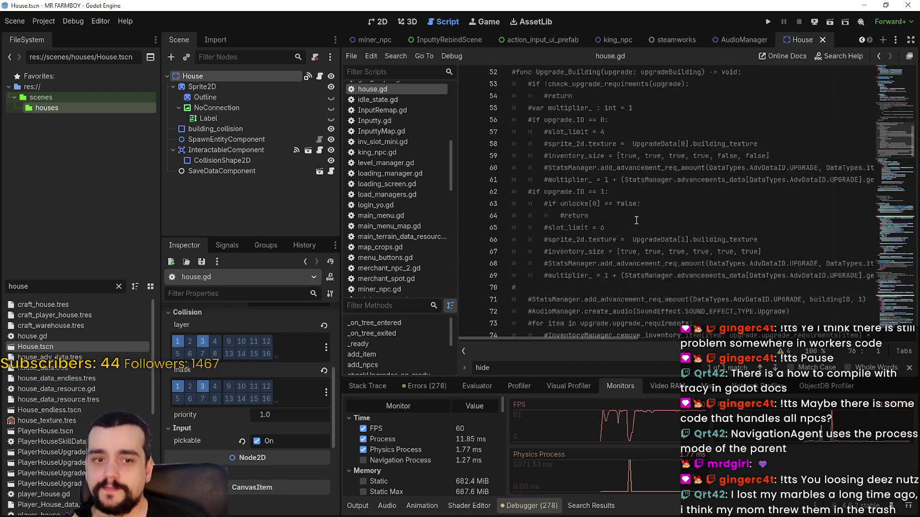
pyautogui.scroll(-12, 634, 217)
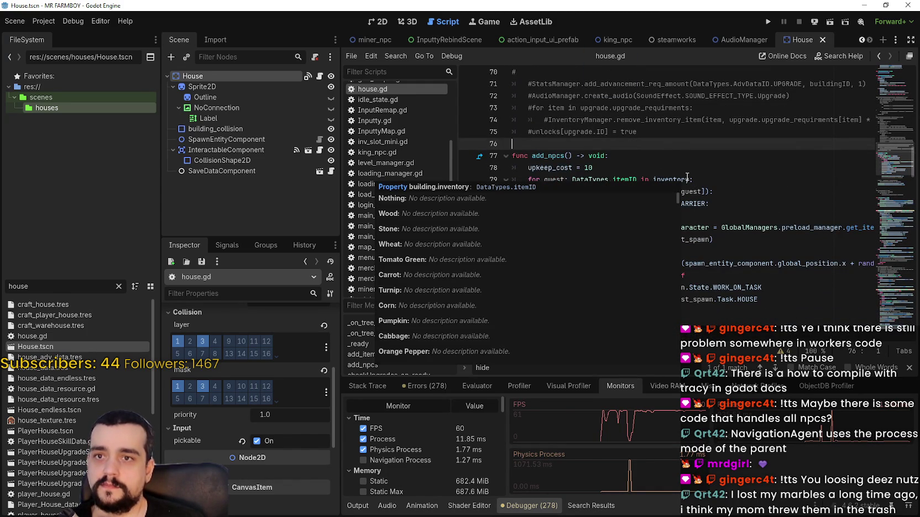
pyautogui.click(5, 286)
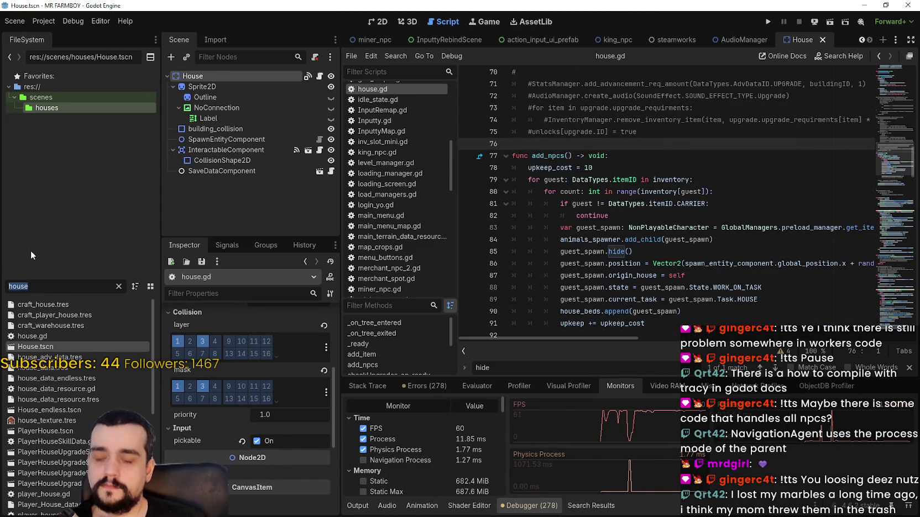
# Step: Filter for 'carrier', open carrier_npc.tscn, review the GathererItem node's properties and save the scene
pyautogui.write('carrier')
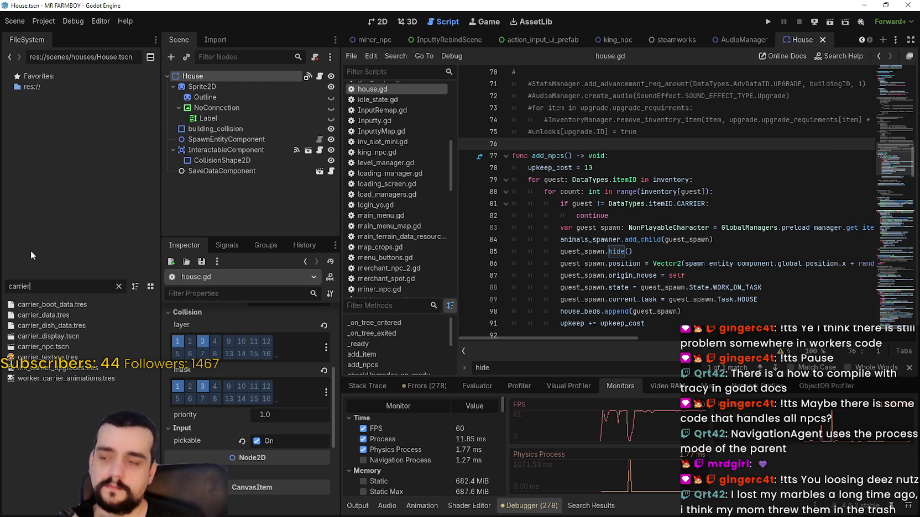
pyautogui.doubleClick(70, 347)
pyautogui.click(229, 97)
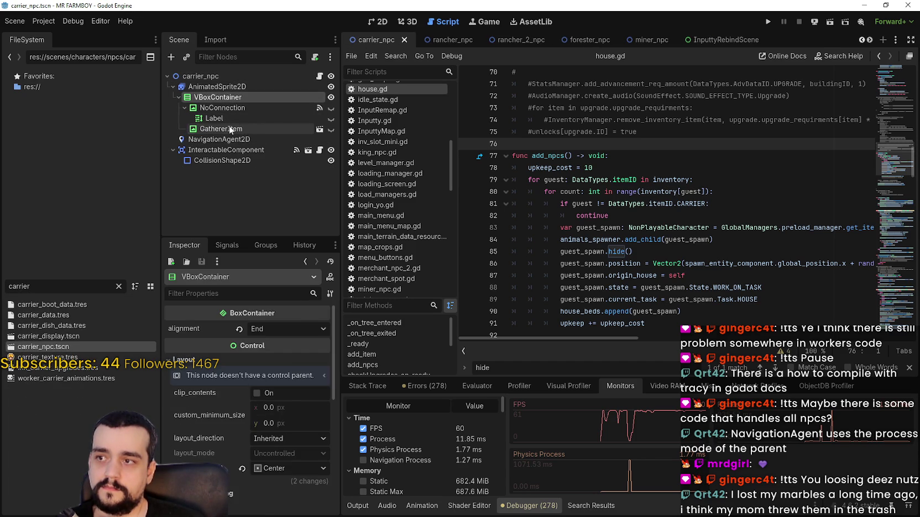
pyautogui.click(230, 129)
pyautogui.scroll(-5, 278, 467)
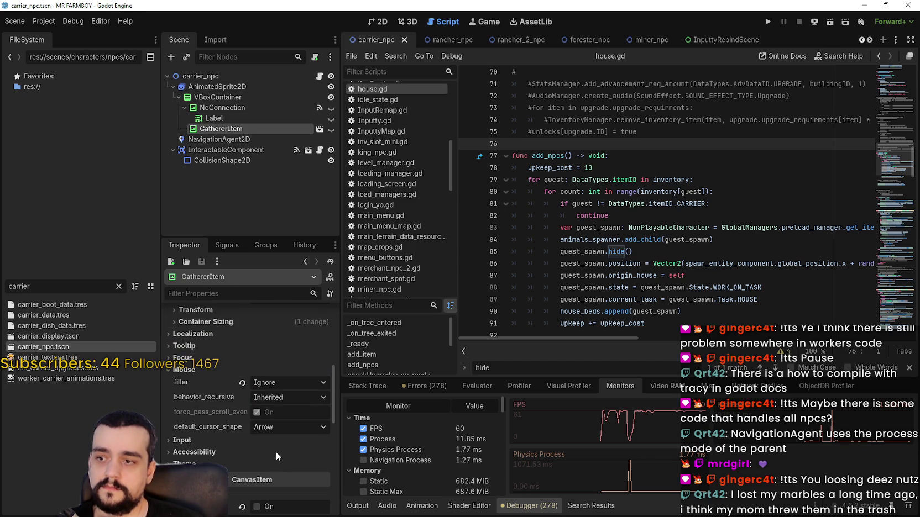
pyautogui.scroll(-10, 275, 447)
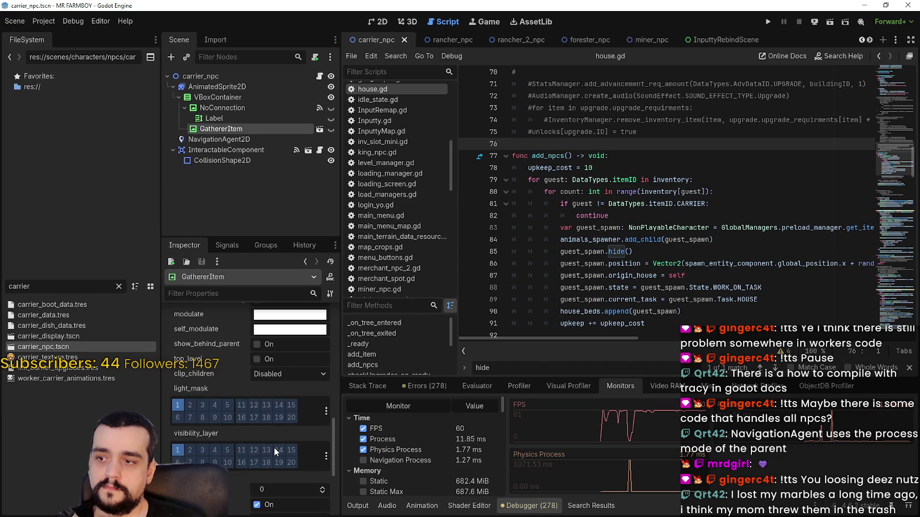
pyautogui.scroll(6, 273, 446)
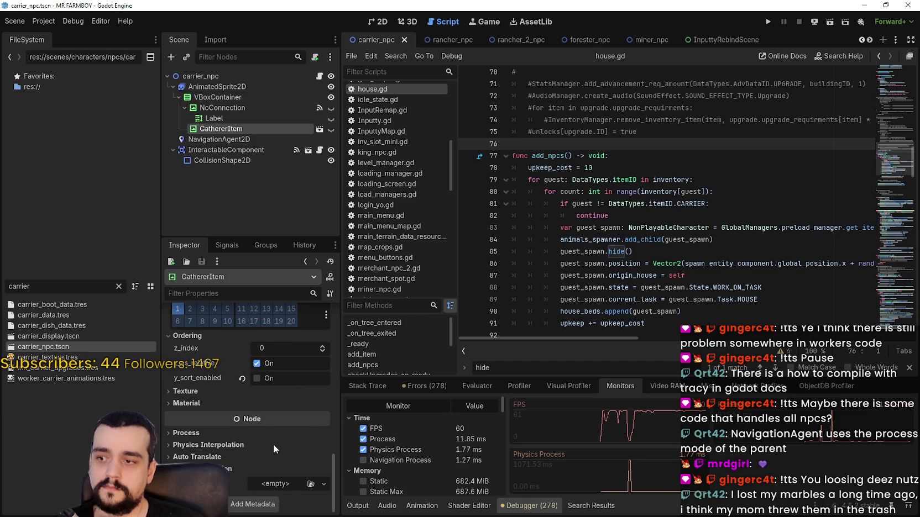
pyautogui.scroll(8, 275, 447)
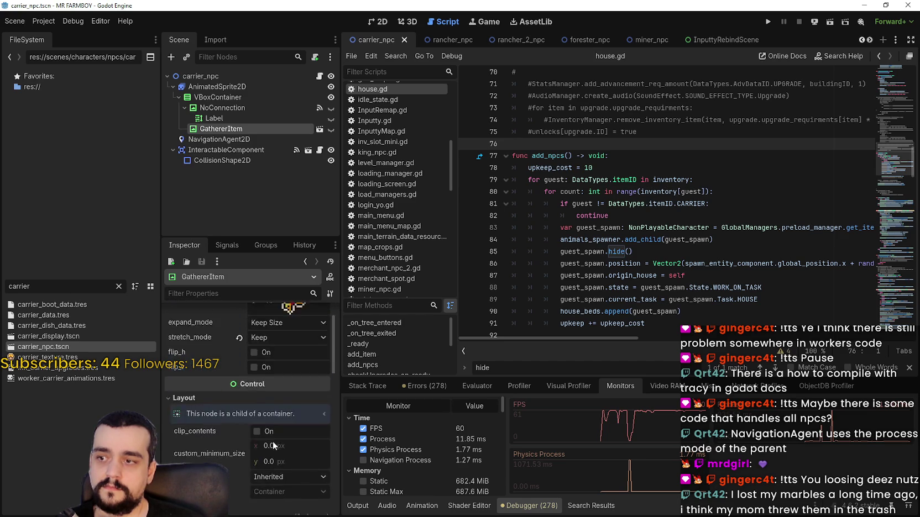
pyautogui.hotkey('ctrl', 's')
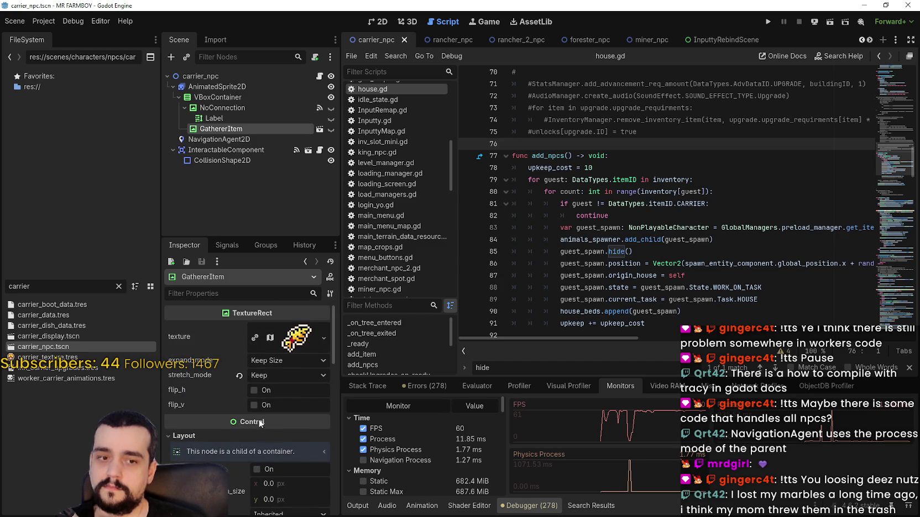
# Step: Collapse the VBoxContainer and NoConnection nodes, then center and zoom on the carrier sprite in 2D
pyautogui.click(264, 99)
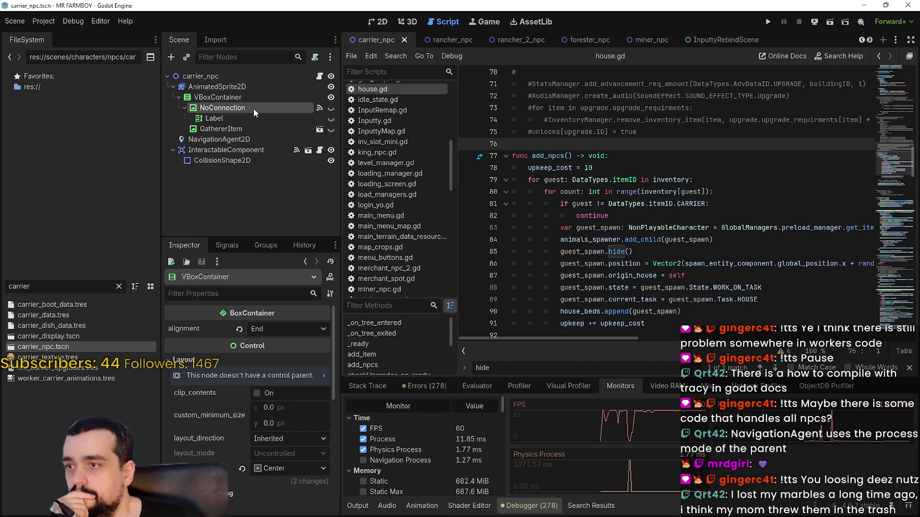
pyautogui.click(253, 107)
pyautogui.click(185, 107)
pyautogui.click(179, 97)
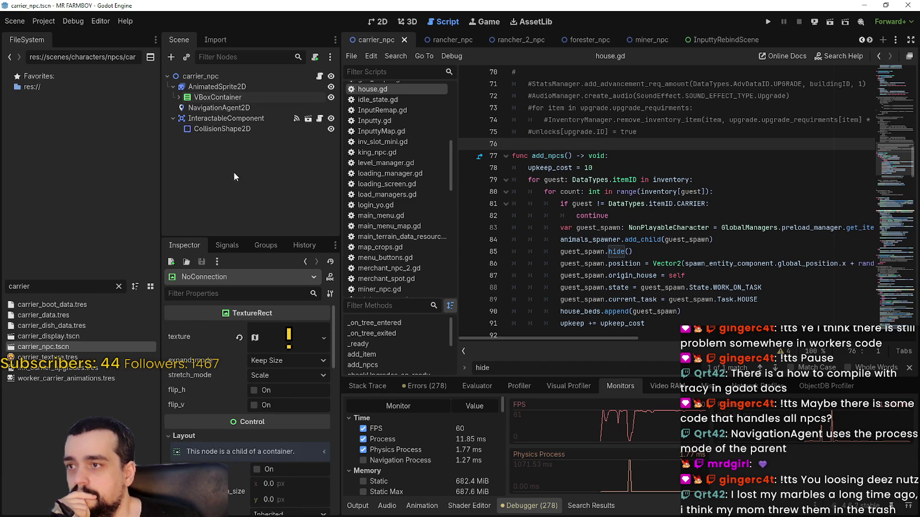
pyautogui.click(377, 22)
pyautogui.moveTo(493, 123)
pyautogui.mouseDown()
pyautogui.moveTo(535, 203)
pyautogui.moveTo(604, 191)
pyautogui.mouseUp()
pyautogui.scroll(3, 533, 202)
pyautogui.scroll(-3, 594, 182)
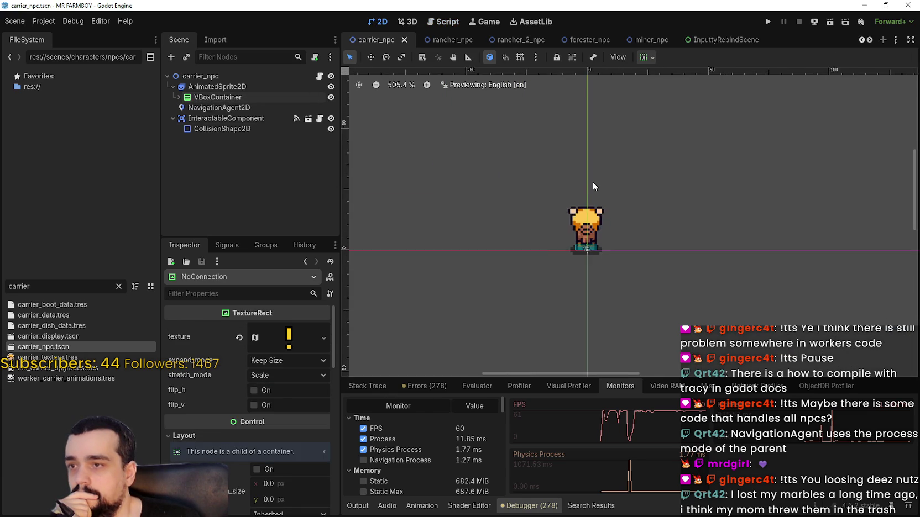
pyautogui.scroll(5, 588, 184)
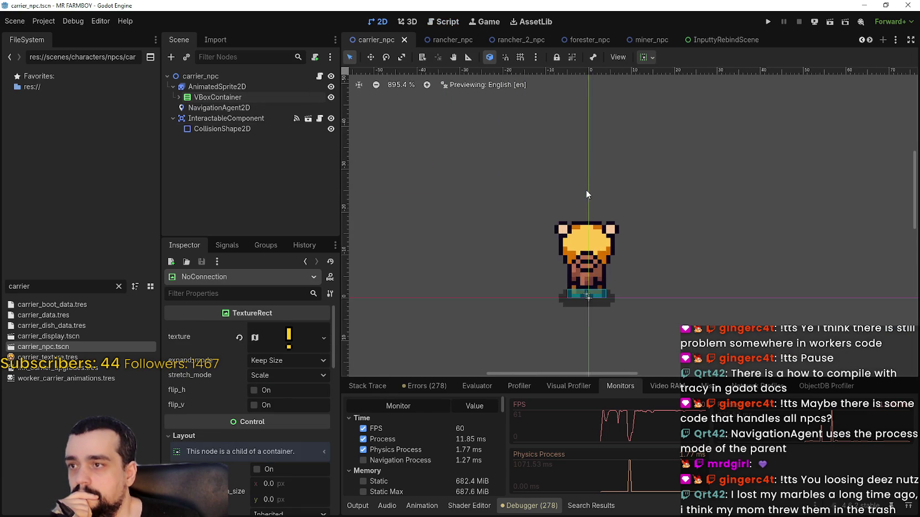
pyautogui.scroll(4, 581, 189)
pyautogui.scroll(-6, 580, 189)
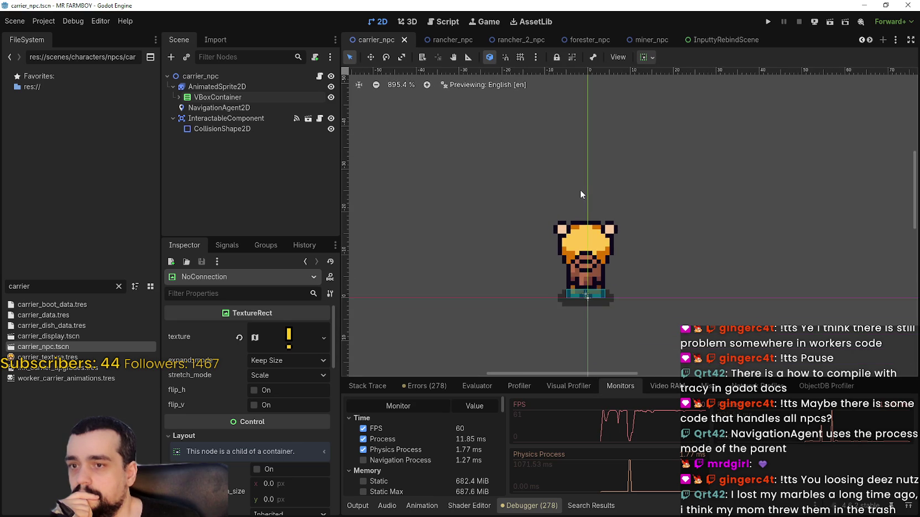
pyautogui.scroll(2, 580, 190)
pyautogui.scroll(-4, 574, 189)
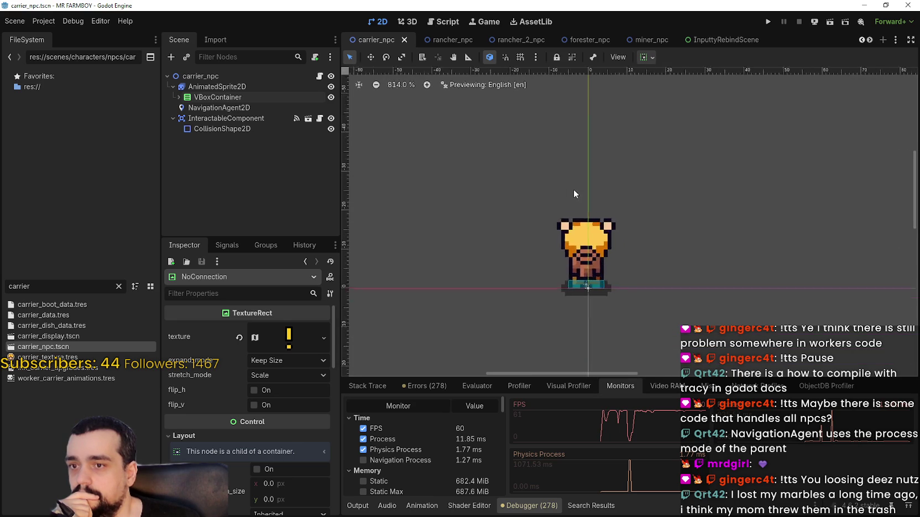
pyautogui.scroll(4, 571, 185)
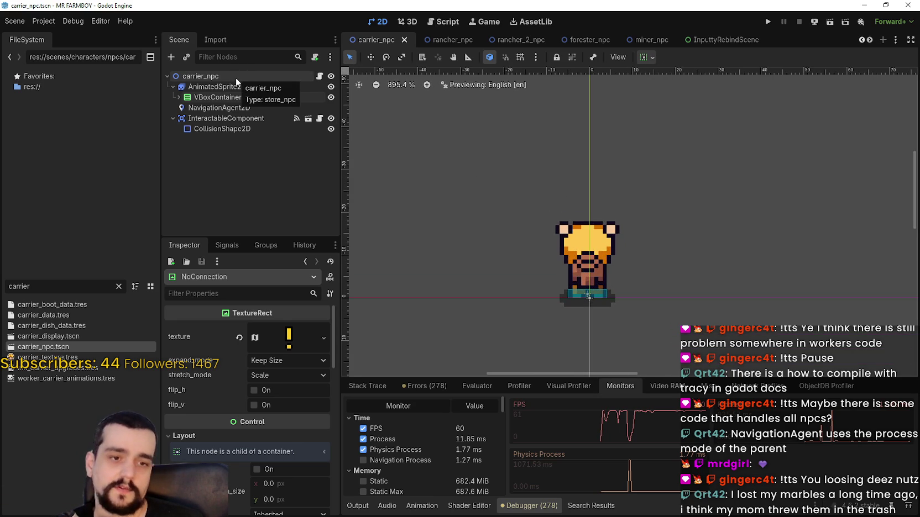
# Step: Open carrier_npc's store_npc.gd script and read its variables around lines 10–13
pyautogui.click(319, 78)
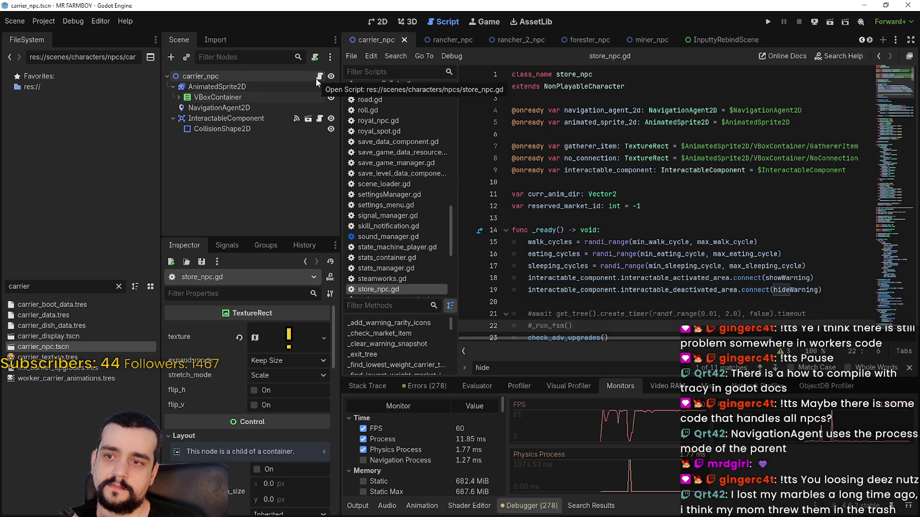
pyautogui.click(739, 218)
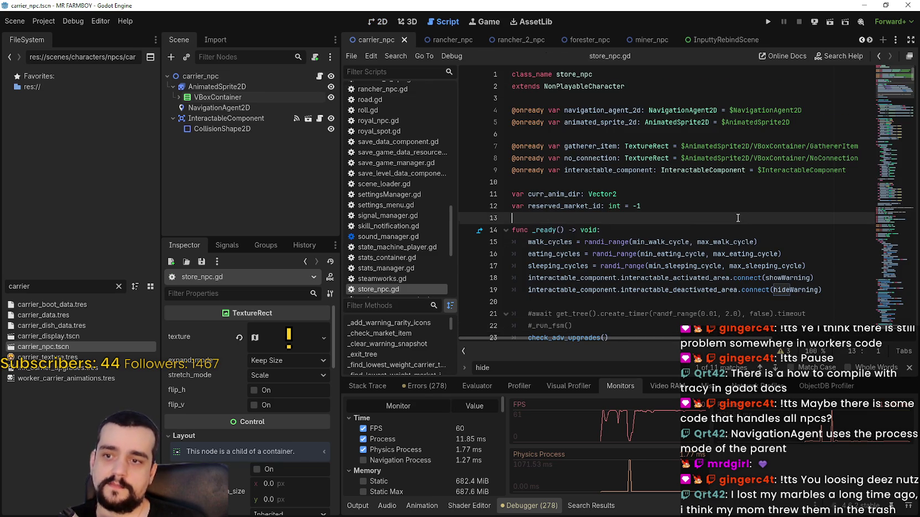
pyautogui.scroll(-3, 737, 218)
pyautogui.scroll(3, 735, 218)
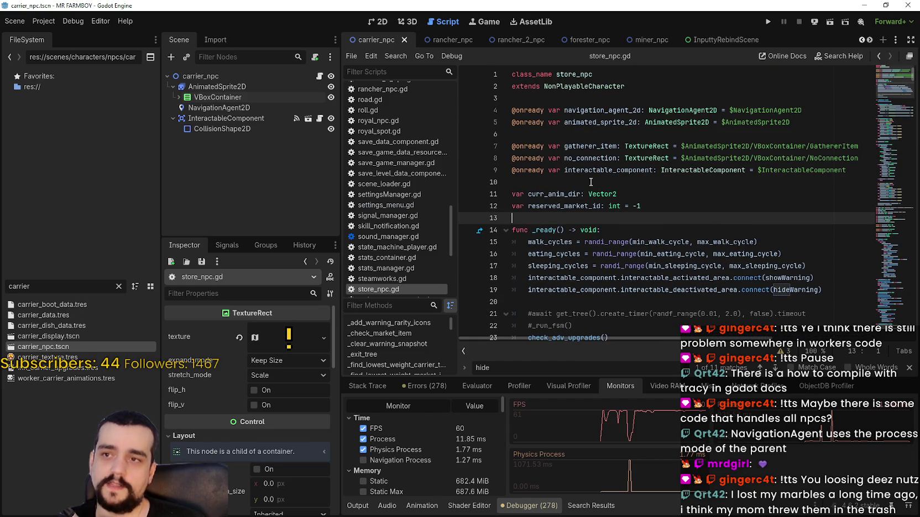
pyautogui.click(622, 197)
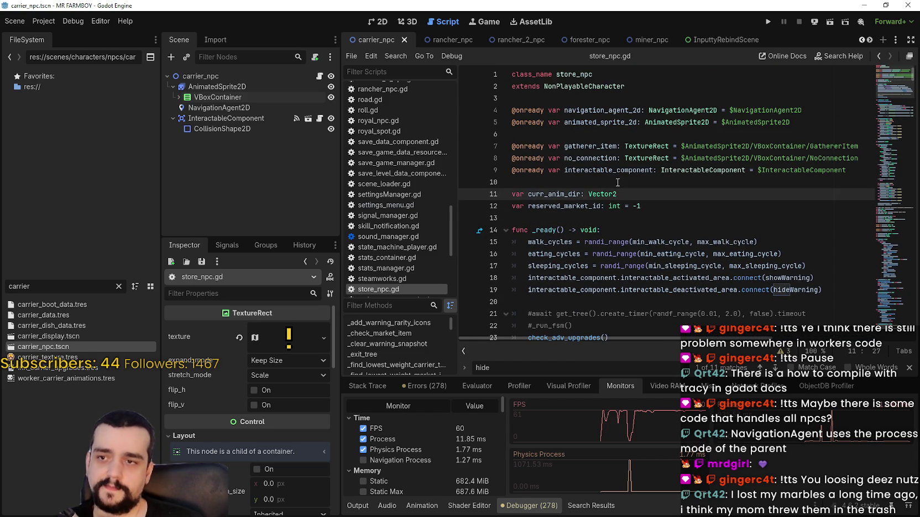
pyautogui.click(618, 183)
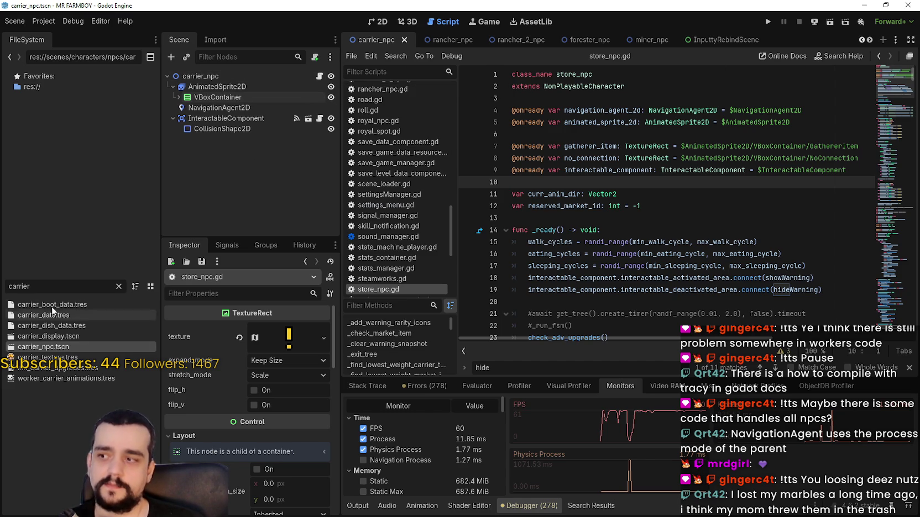
# Step: Filter for 'house', open house.gd and add a 'pass' line after upkeep_cost = 10
pyautogui.doubleClick(52, 286)
pyautogui.write('hous')
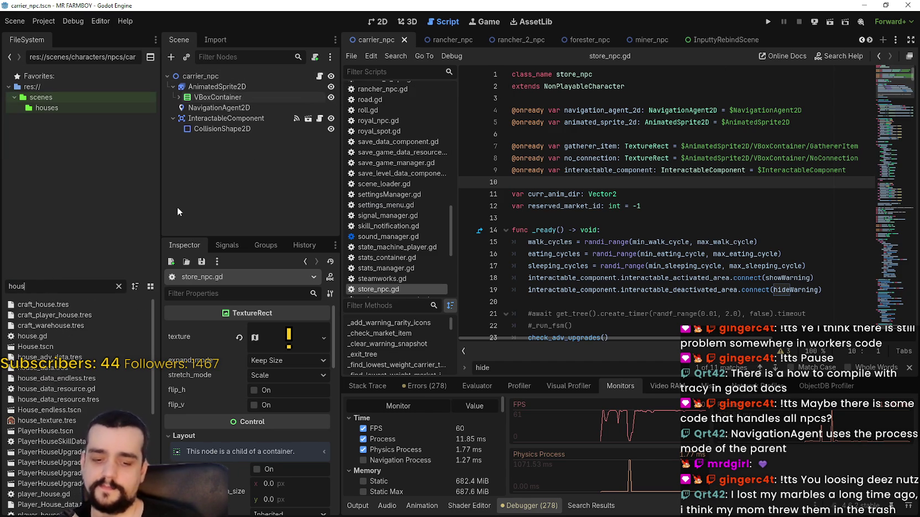
pyautogui.write('e')
pyautogui.doubleClick(70, 334)
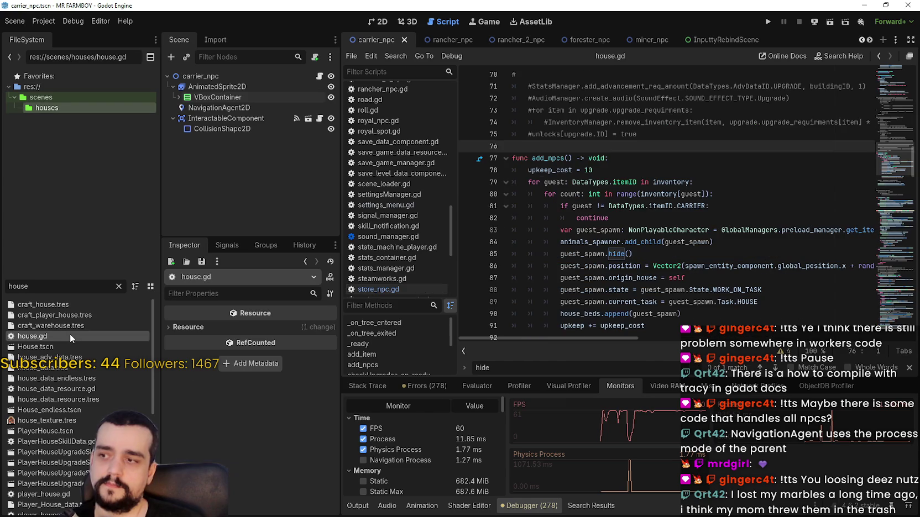
pyautogui.click(637, 173)
pyautogui.press('Return')
pyautogui.write('p')
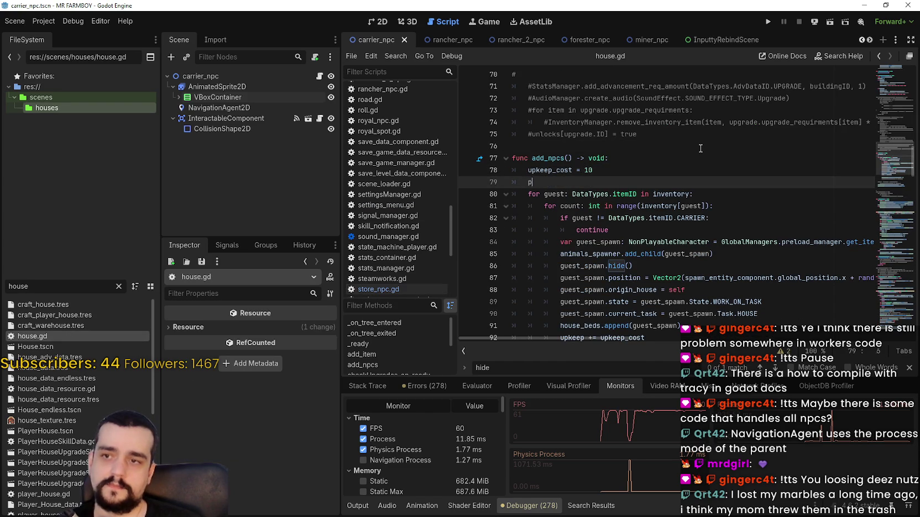
pyautogui.write('ass')
# Step: Delete the carrier-only CARRIER check lines from the add_npcs loop
pyautogui.scroll(-2, 664, 256)
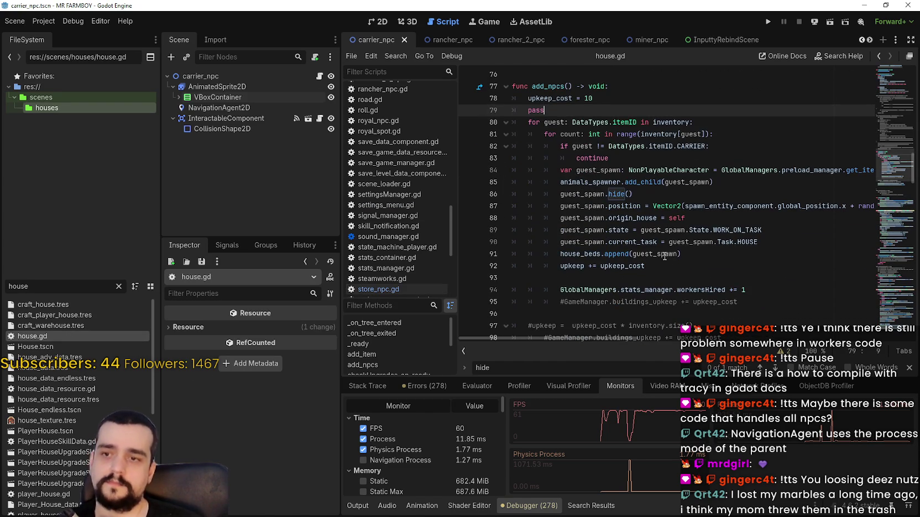
pyautogui.scroll(-3, 713, 268)
pyautogui.scroll(2, 712, 267)
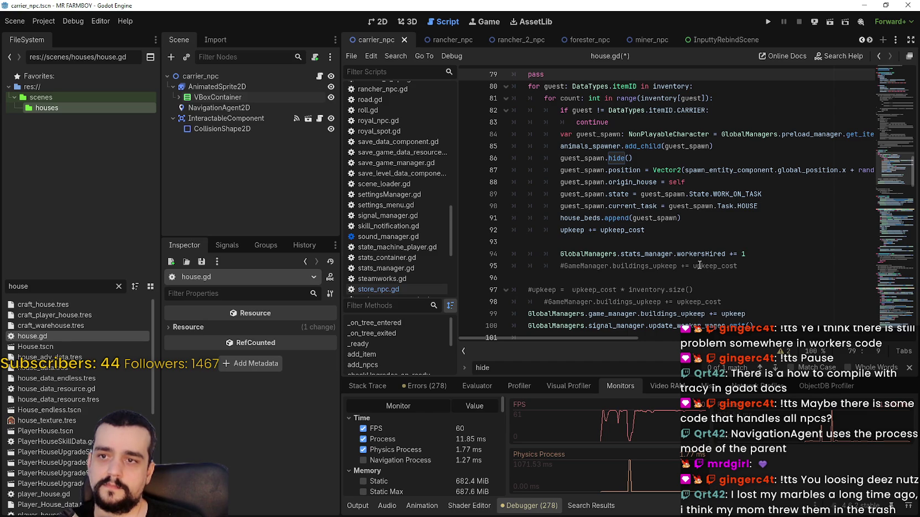
pyautogui.moveTo(622, 337)
pyautogui.mouseDown()
pyautogui.moveTo(725, 336)
pyautogui.moveTo(529, 301)
pyautogui.mouseUp()
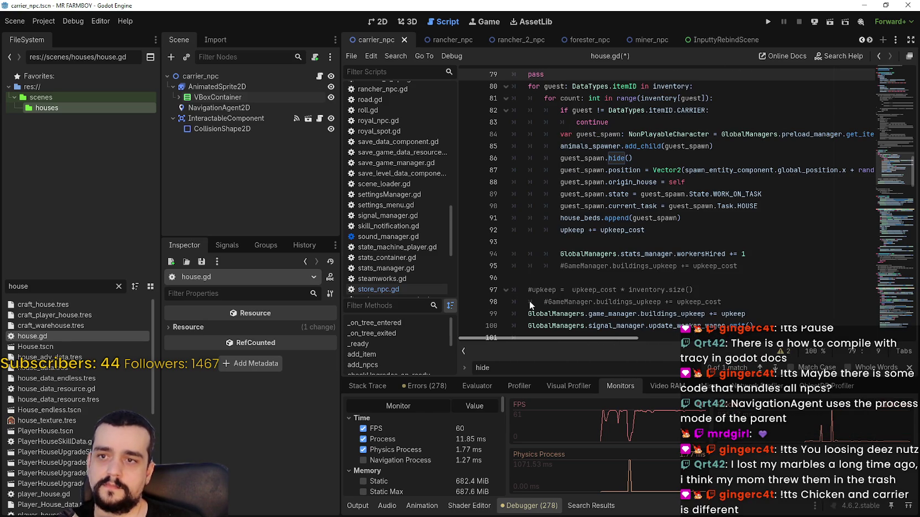
pyautogui.scroll(-2, 570, 252)
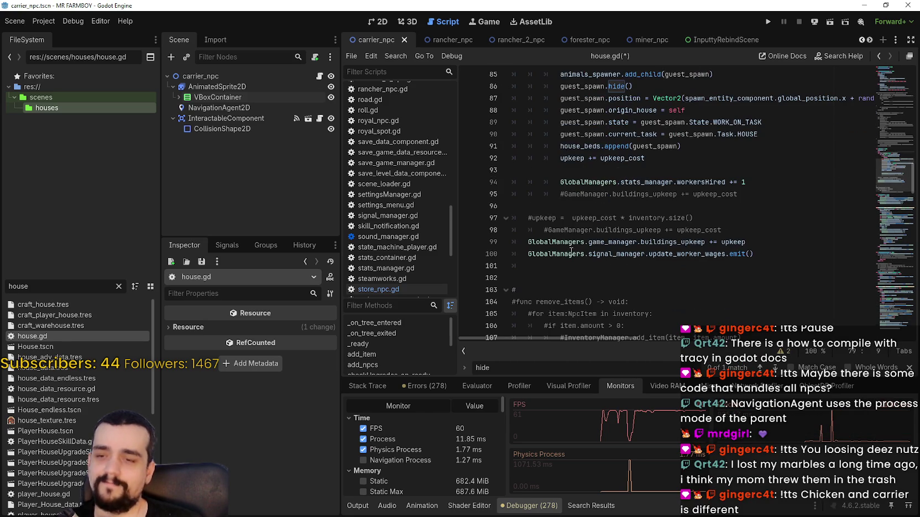
pyautogui.scroll(4, 572, 232)
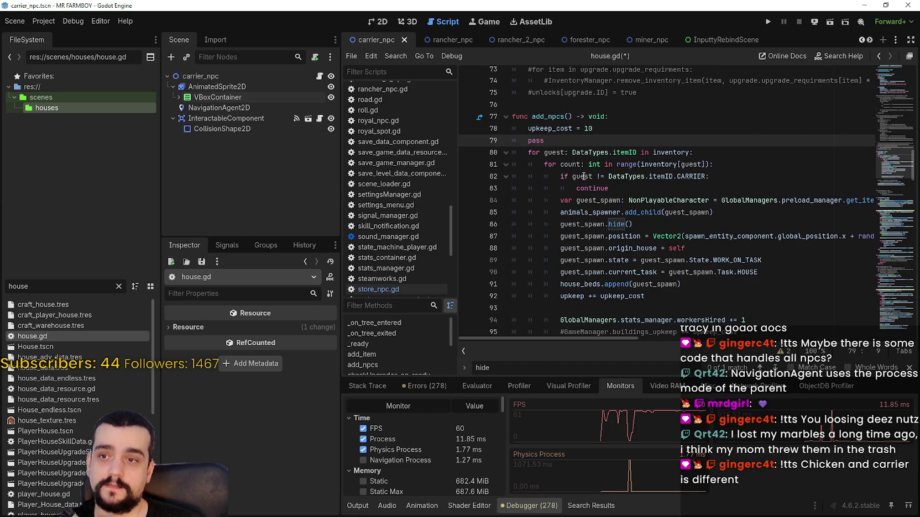
pyautogui.scroll(-2, 583, 177)
pyautogui.scroll(3, 583, 177)
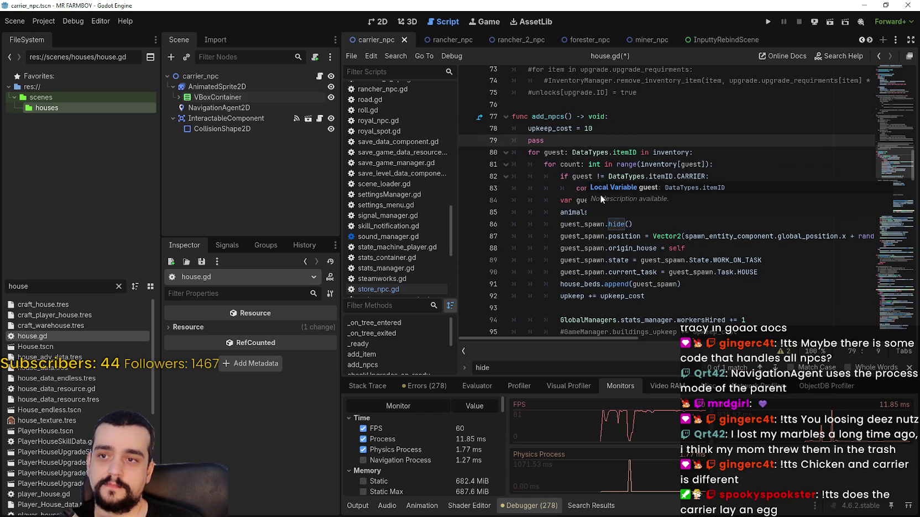
pyautogui.click(606, 176)
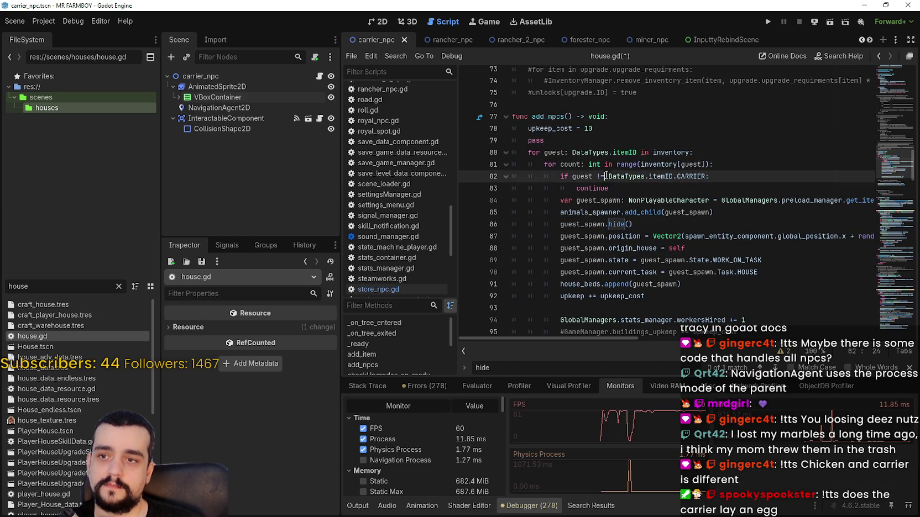
pyautogui.press('Down')
pyautogui.hotkey('shift', 'Up')
pyautogui.hotkey('shift', 'Home')
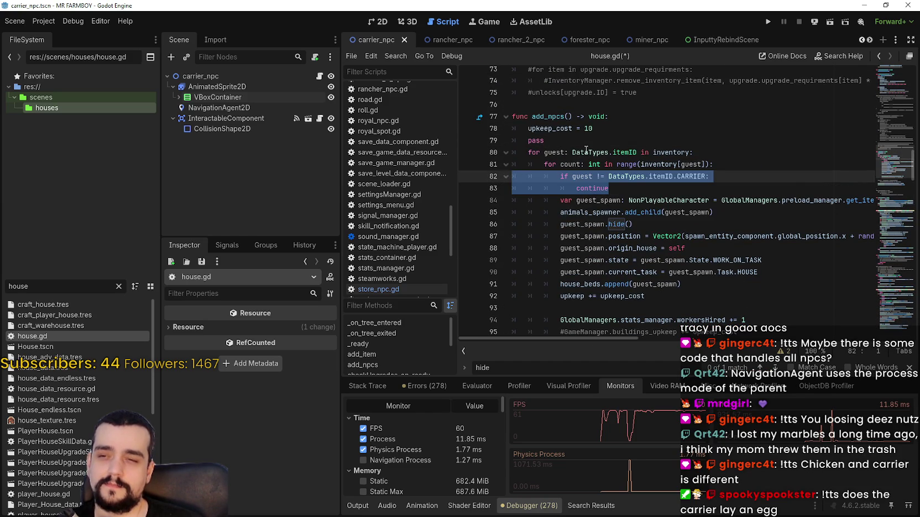
pyautogui.press('BackSpace')
pyautogui.press('BackSpace')
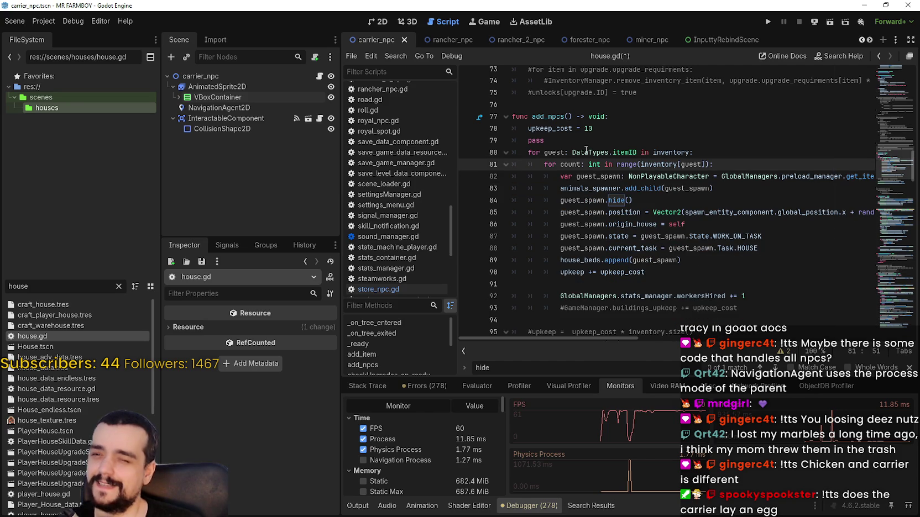
# Step: Comment out the guest-spawning block up to line 98 with Ctrl+K and run the project
pyautogui.scroll(-2, 586, 152)
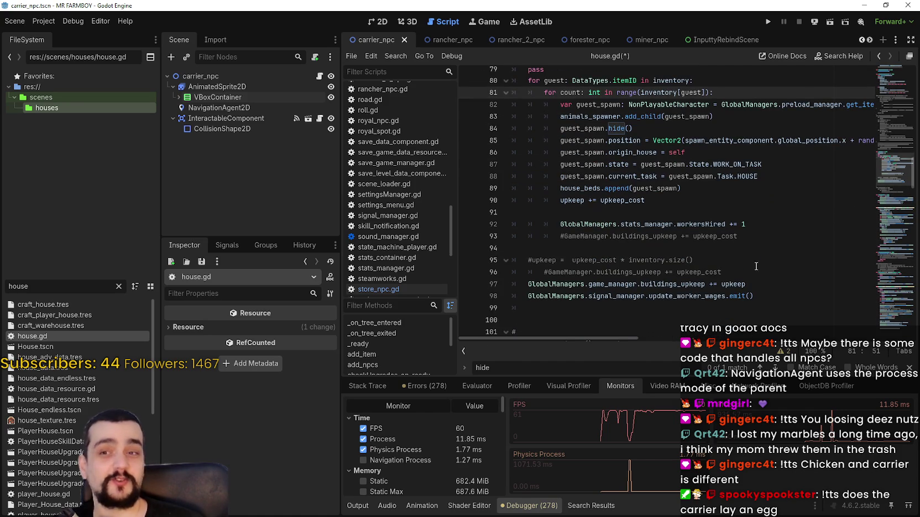
pyautogui.doubleClick(698, 296)
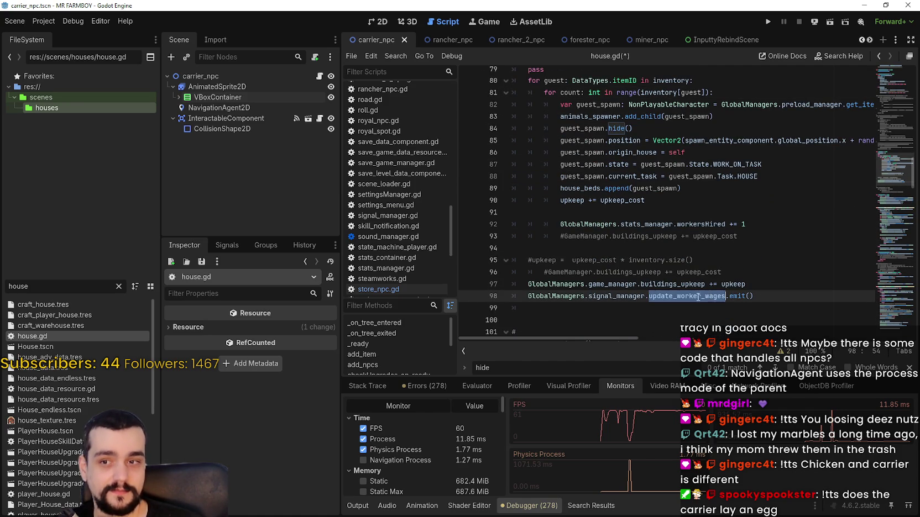
pyautogui.click(785, 297)
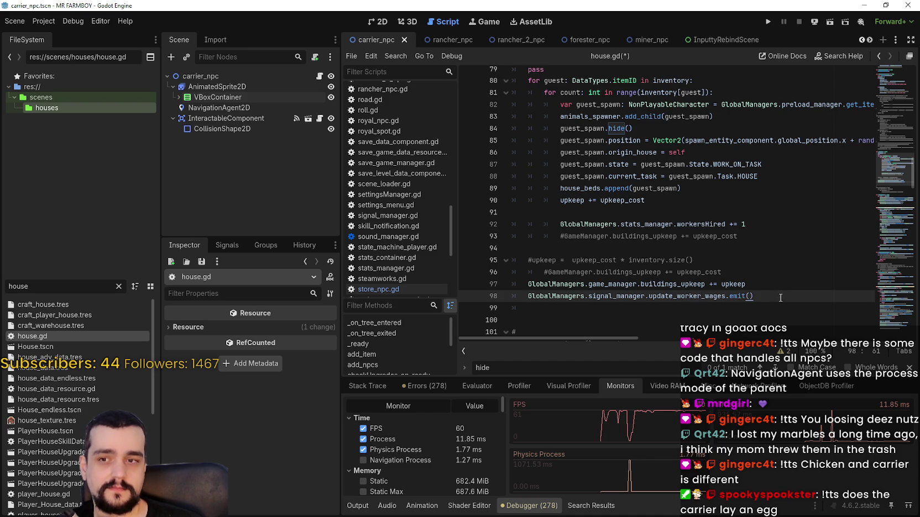
pyautogui.moveTo(781, 297)
pyautogui.mouseDown()
pyautogui.moveTo(684, 238)
pyautogui.moveTo(492, 182)
pyautogui.moveTo(472, 223)
pyautogui.mouseUp()
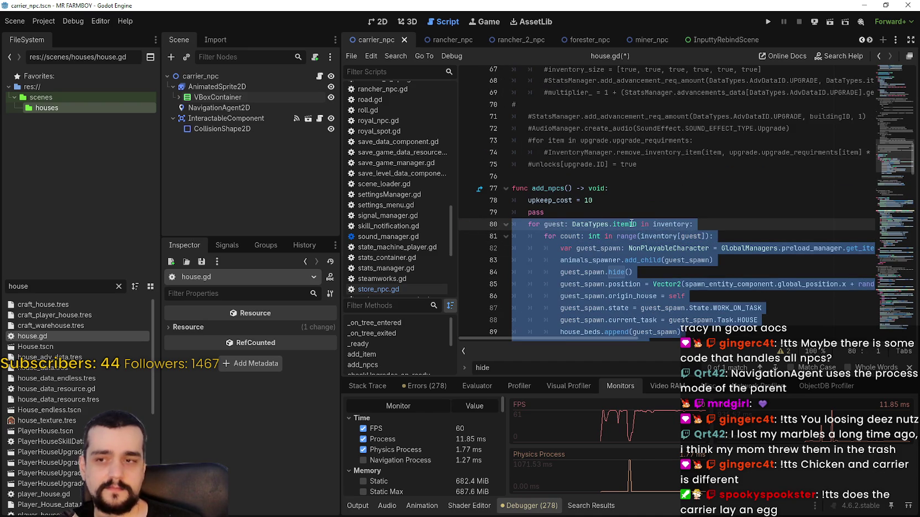
pyautogui.hotkey('ctrl', 'k')
pyautogui.click(621, 189)
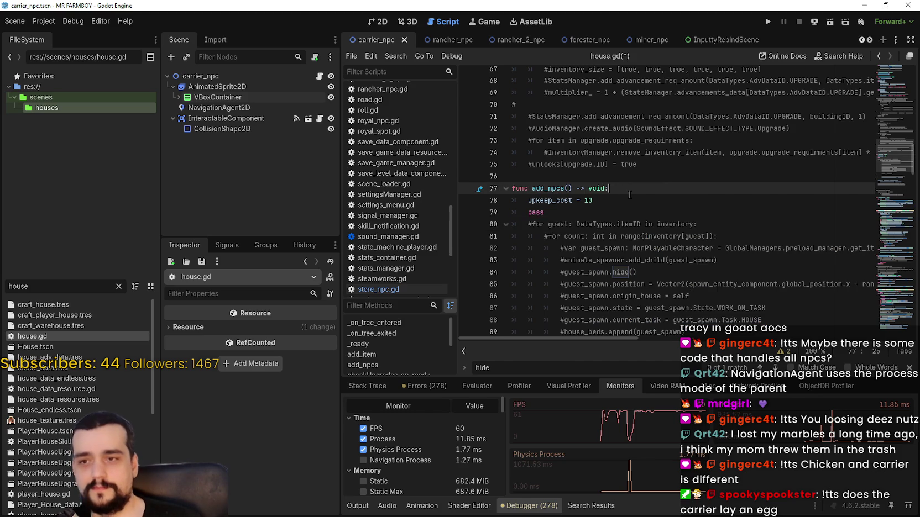
pyautogui.scroll(-3, 636, 183)
pyautogui.click(768, 22)
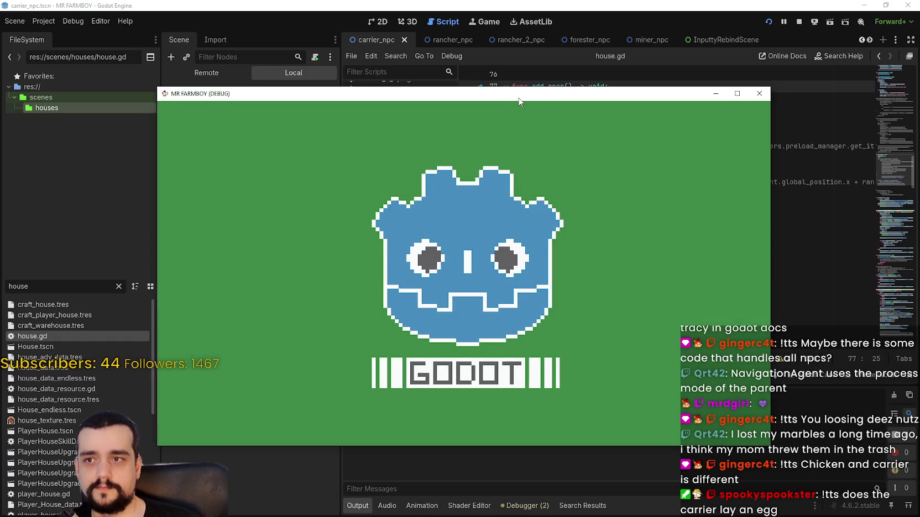
# Step: Place the game window at top-left and Task Manager on the right side of the screen
pyautogui.moveTo(519, 101)
pyautogui.mouseDown()
pyautogui.moveTo(362, 44)
pyautogui.moveTo(385, 36)
pyautogui.mouseUp()
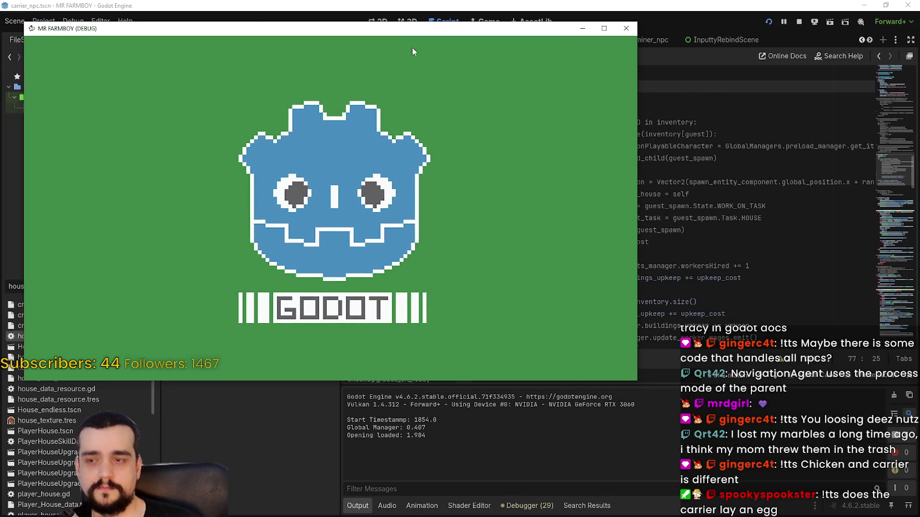
pyautogui.hotkey('ctrl', 'shift', 'Escape')
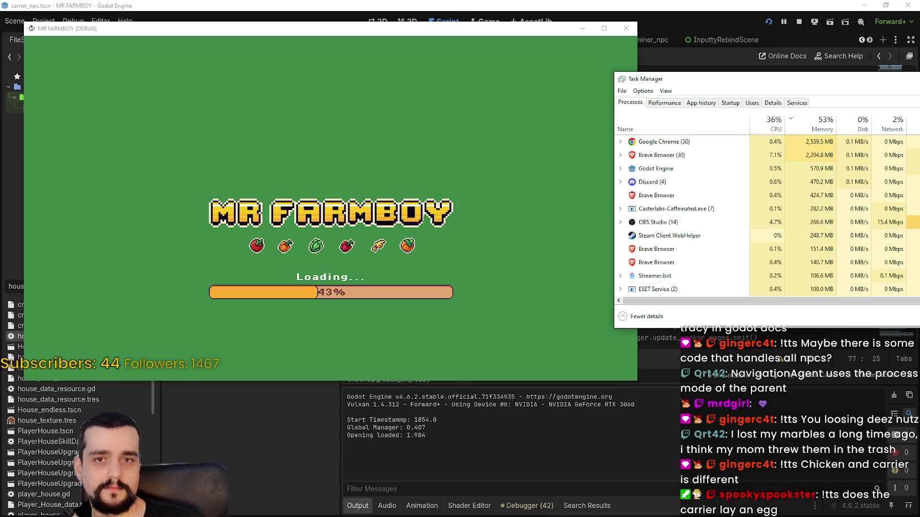
pyautogui.hotkey('alt', 'F4')
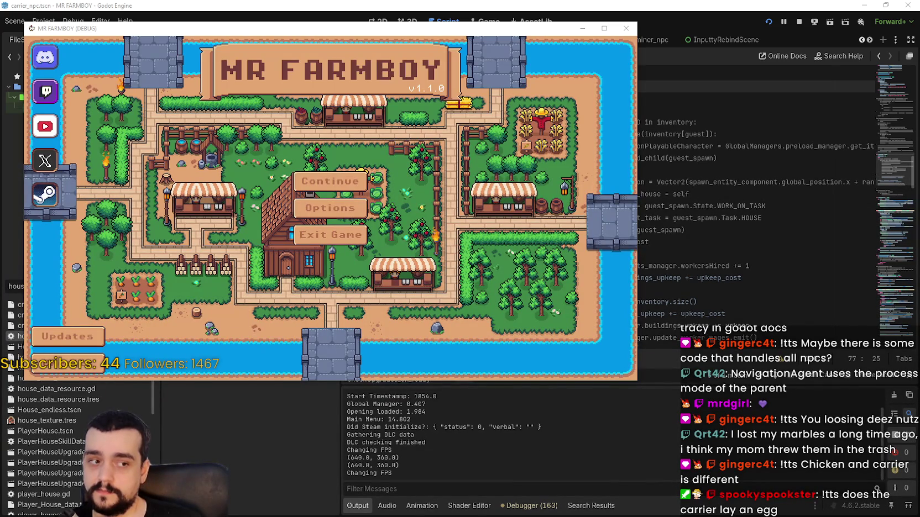
pyautogui.hotkey('ctrl', 'shift', 'Escape')
pyautogui.click(561, 89)
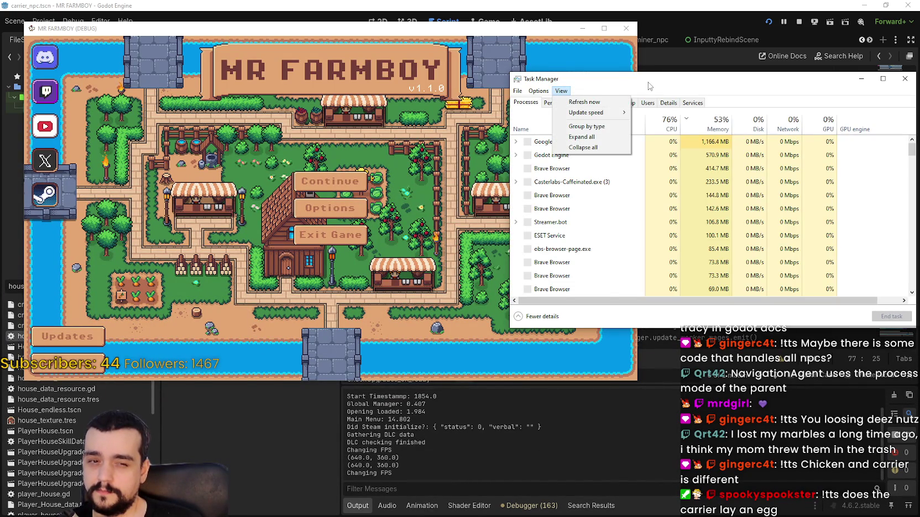
pyautogui.moveTo(644, 80); pyautogui.dragTo(735, 87)
pyautogui.moveTo(794, 92); pyautogui.dragTo(779, 92)
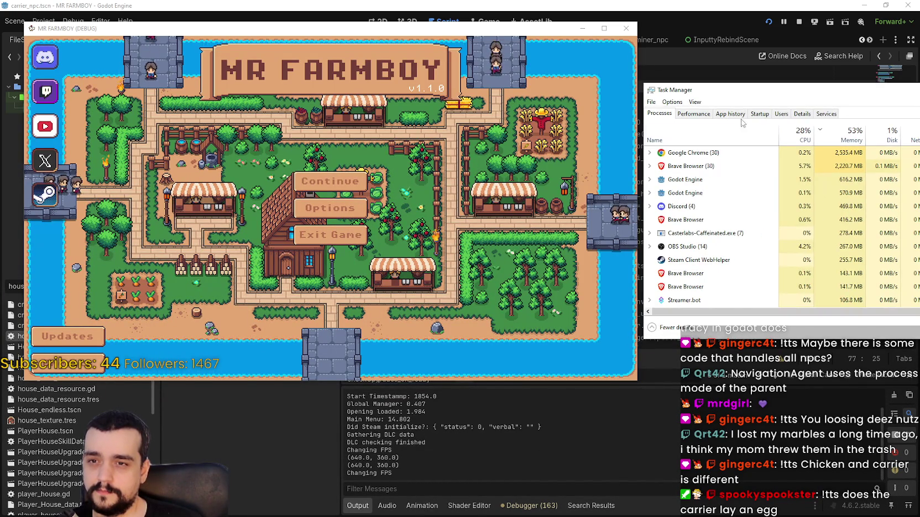
# Step: Open the saved games list and load Save 8
pyautogui.click(294, 178)
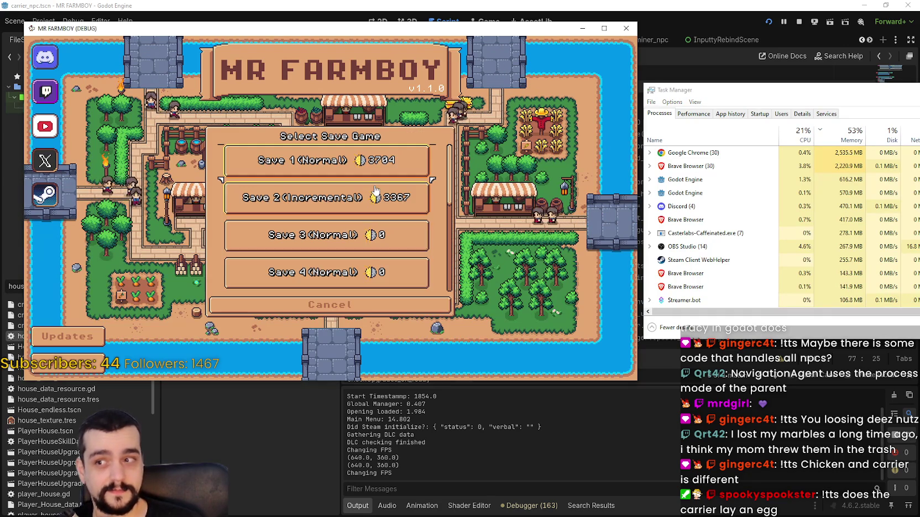
pyautogui.scroll(-4, 362, 216)
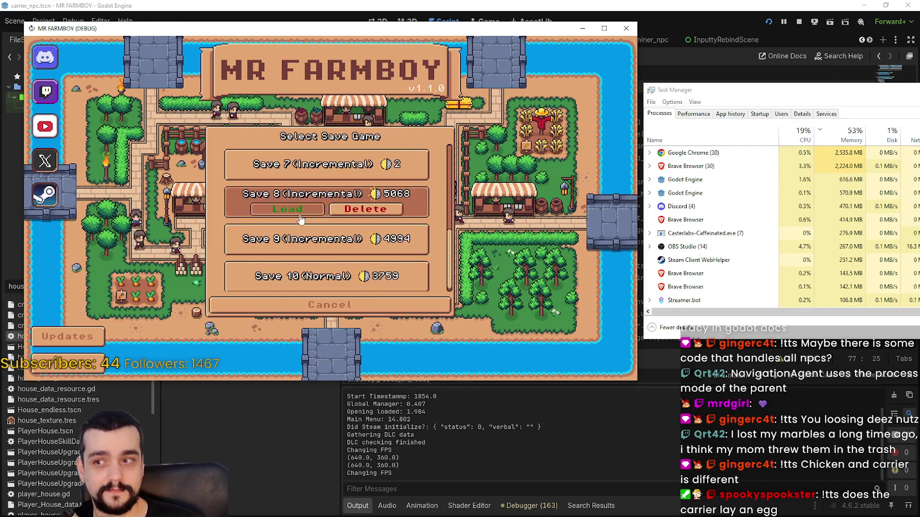
pyautogui.click(362, 216)
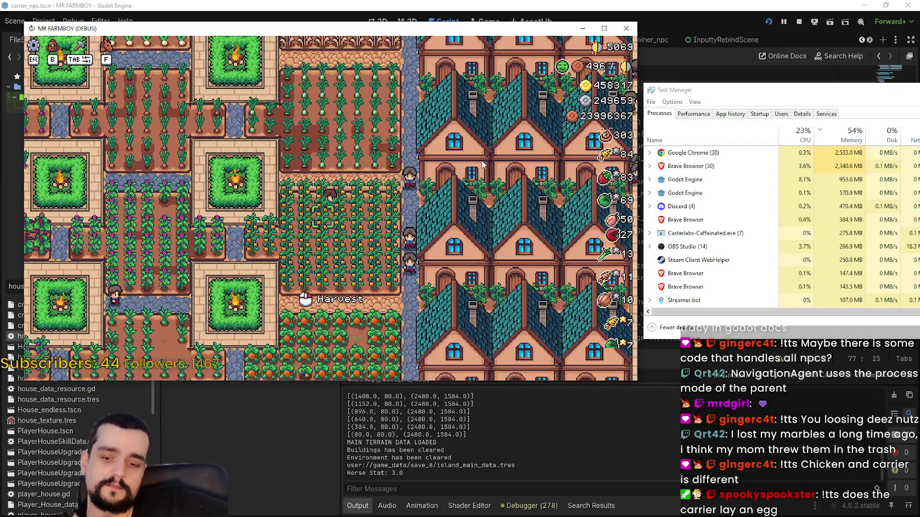
# Step: Once the Save 8 farm has loaded, bring up the pause menu with Esc
pyautogui.press('Escape')
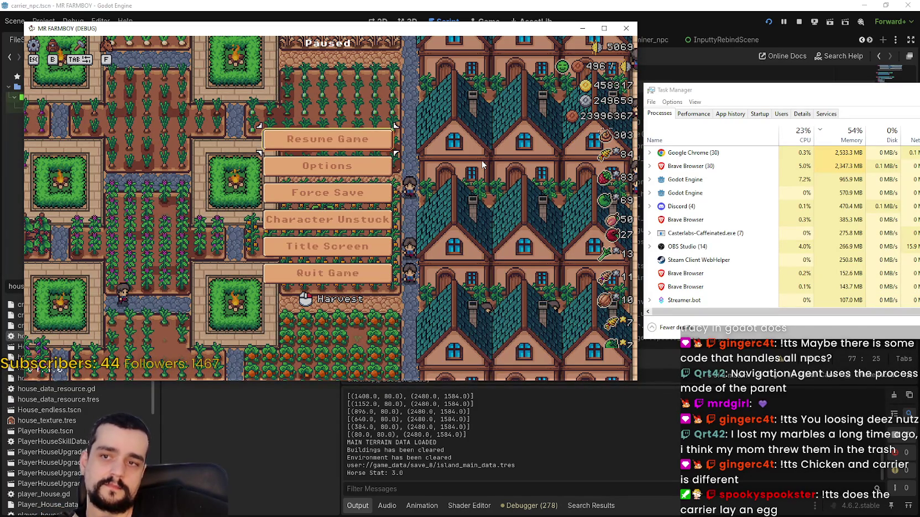
# Step: Close the pause menu with Esc and watch the NPCs move while checking CPU use
pyautogui.press('Escape')
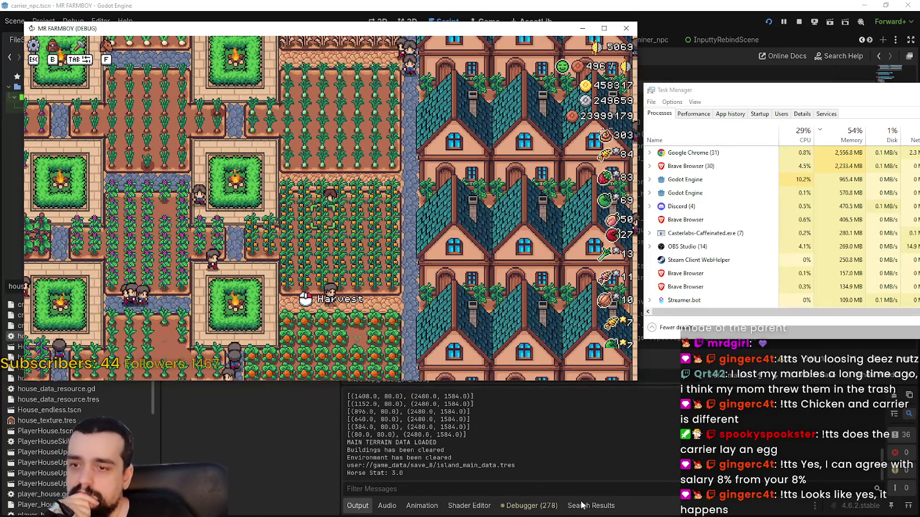
# Step: Open the debugger Monitors, enlarge the panel and graph Navigation > Agents
pyautogui.click(553, 513)
pyautogui.click(553, 510)
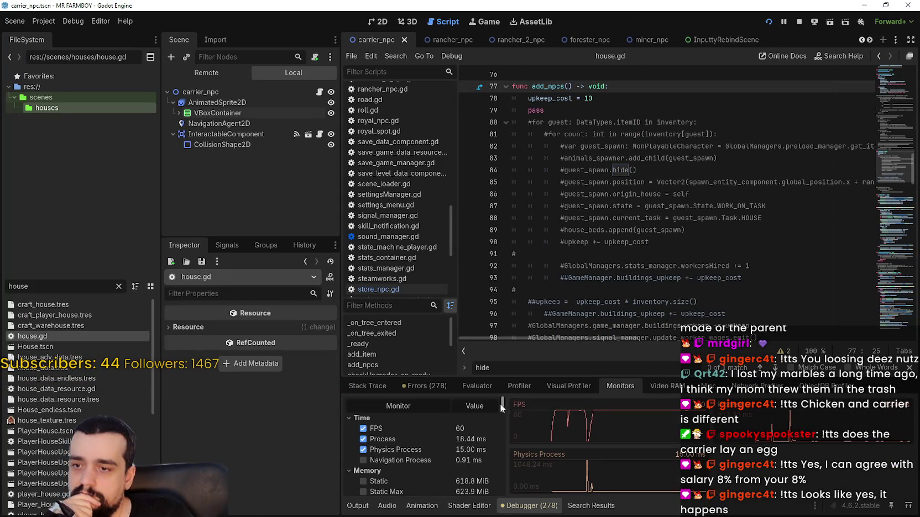
pyautogui.moveTo(500, 404); pyautogui.dragTo(502, 450)
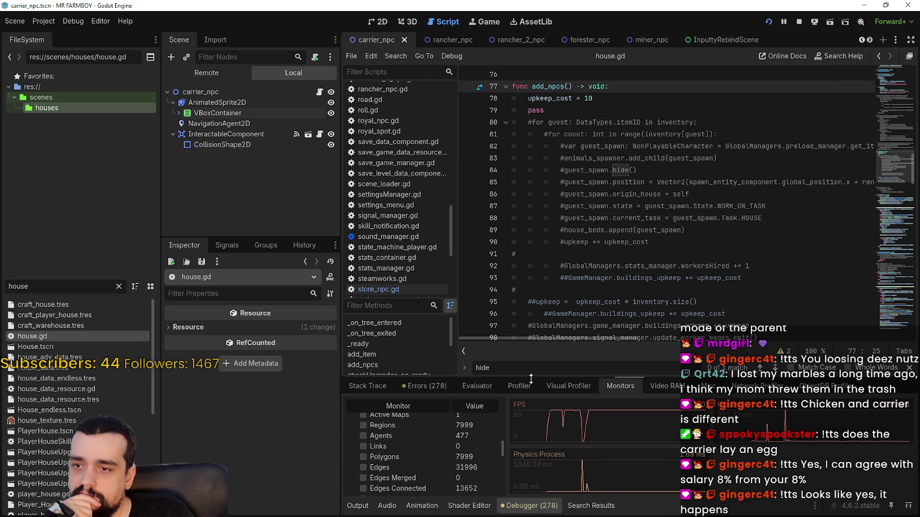
pyautogui.moveTo(529, 377); pyautogui.dragTo(541, 277)
pyautogui.scroll(2, 473, 423)
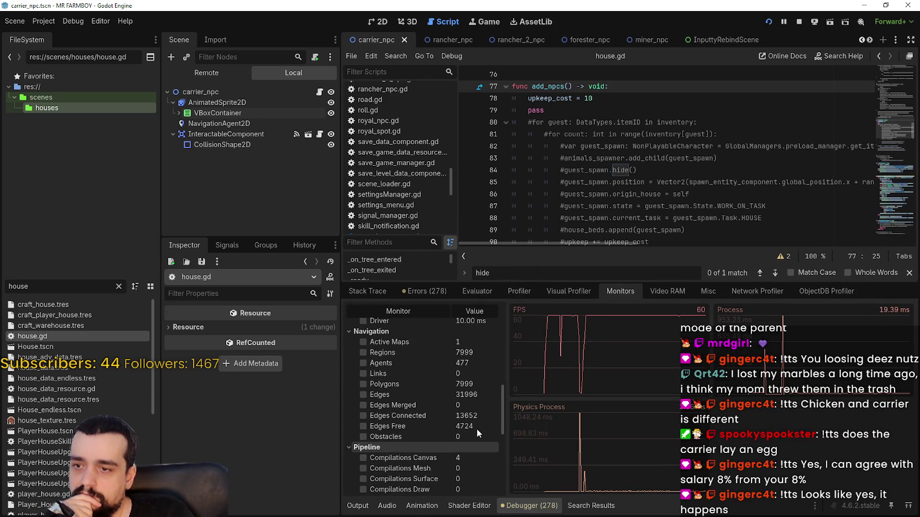
pyautogui.click(363, 363)
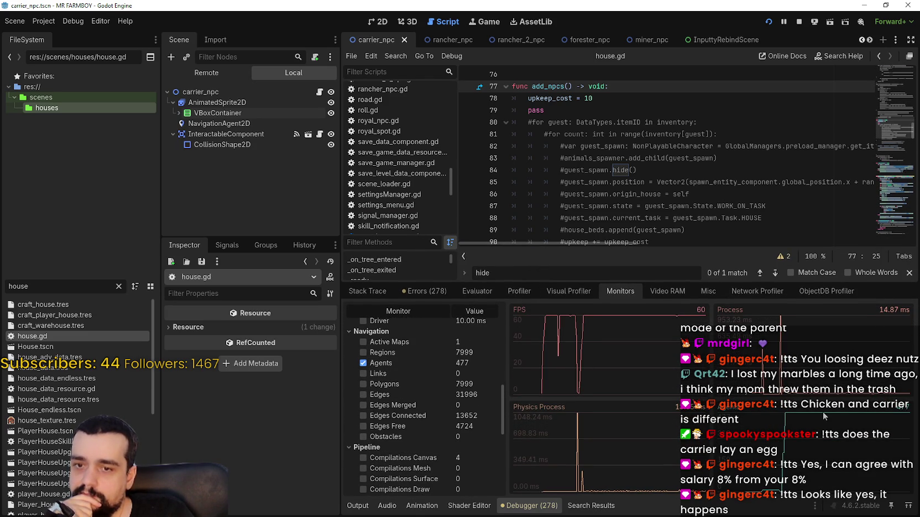
# Step: Bring the running game and Task Manager back in front of the editor
pyautogui.hotkey('alt', 'Tab')
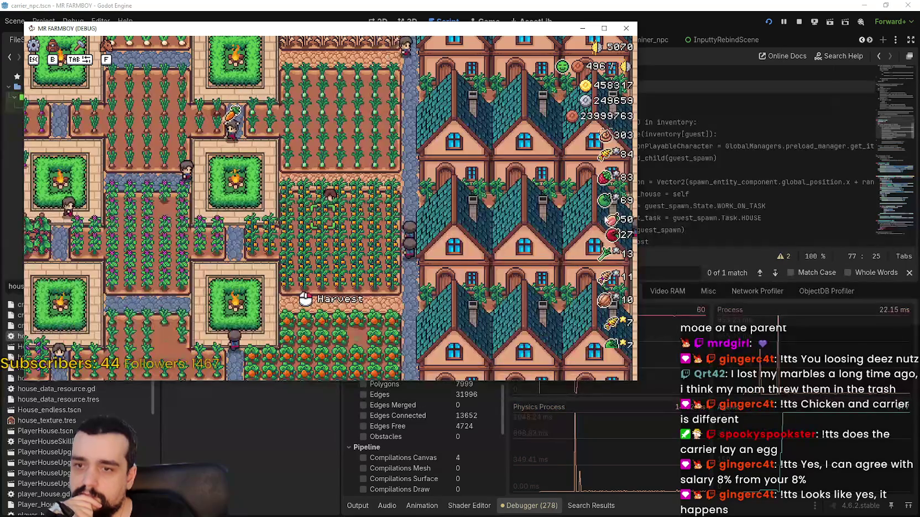
pyautogui.hotkey('ctrl', 'shift', 'Escape')
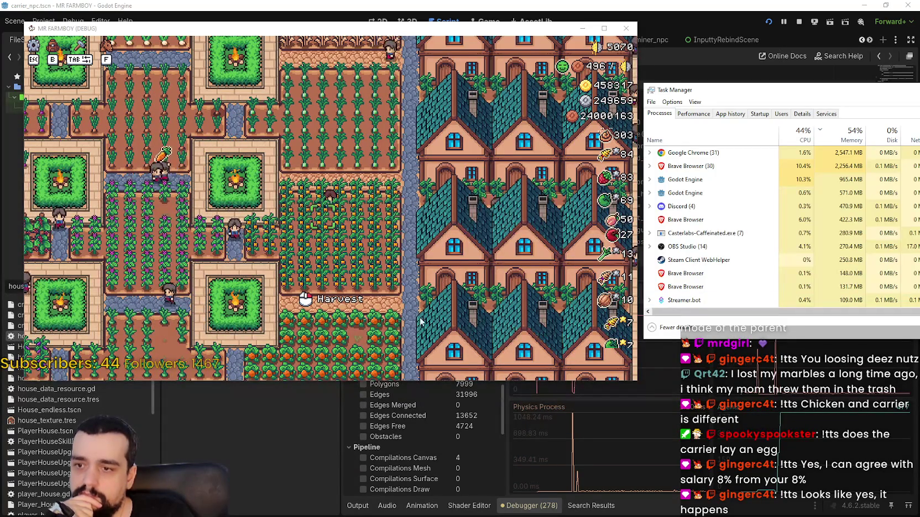
pyautogui.scroll(2, 405, 435)
pyautogui.scroll(1, 448, 458)
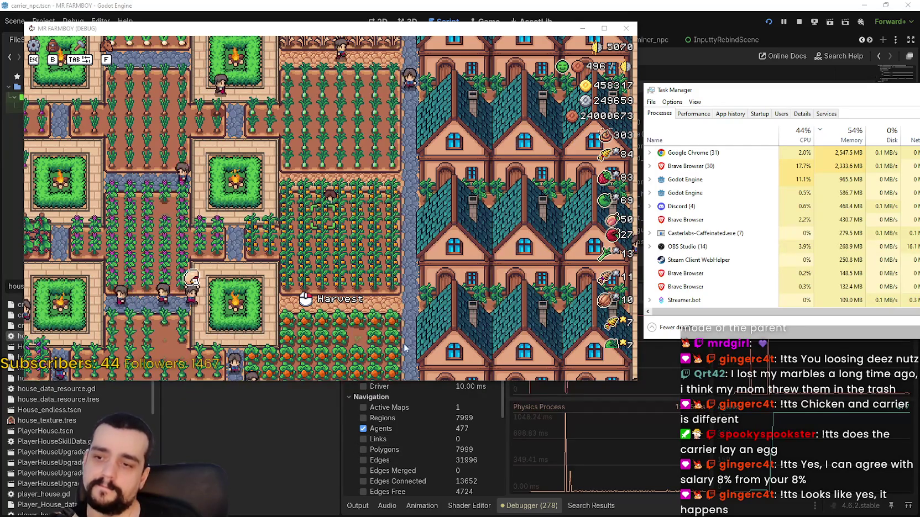
pyautogui.scroll(-2, 420, 470)
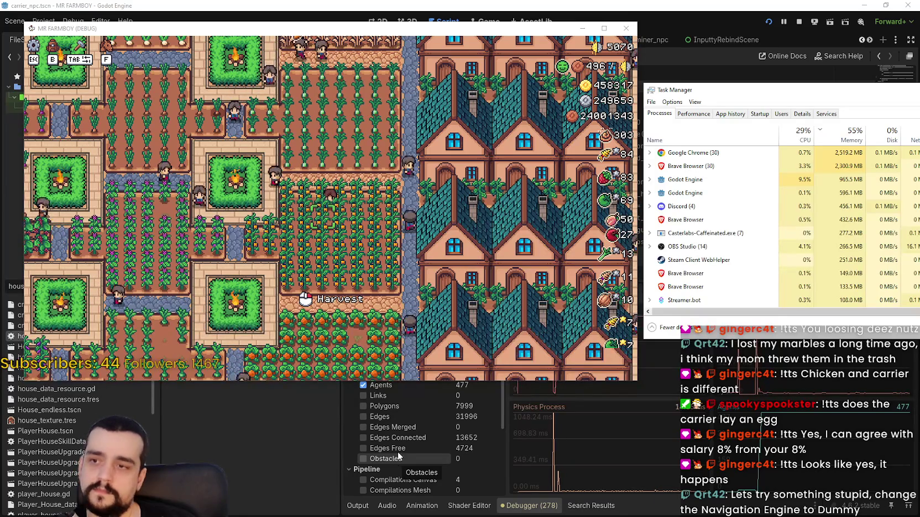
# Step: Stop the running game and open Project Settings on the General page
pyautogui.click(799, 22)
pyautogui.click(43, 21)
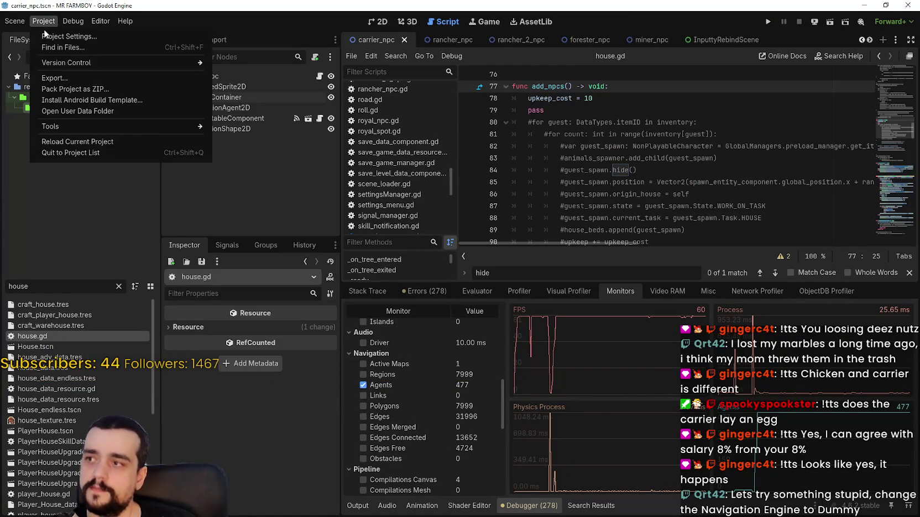
pyautogui.click(47, 32)
pyautogui.click(260, 61)
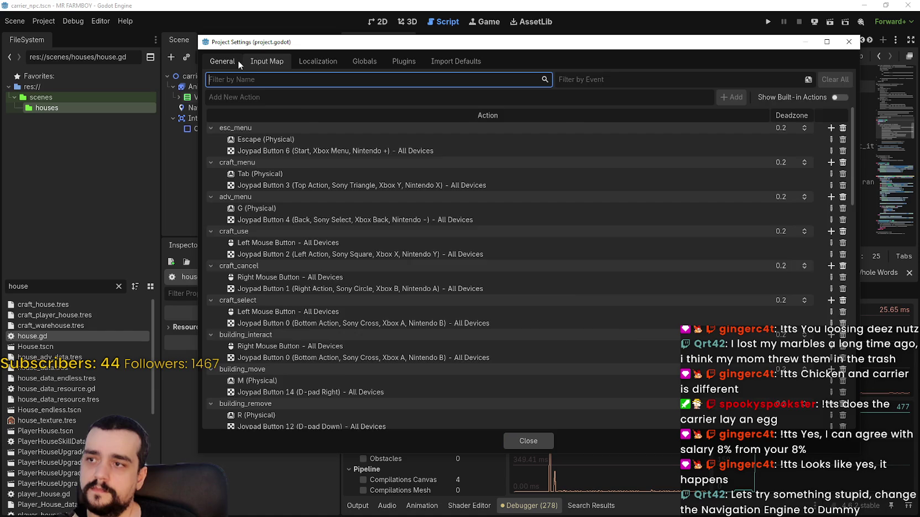
pyautogui.click(235, 60)
# Step: Set Physics > 2D Physics Engine to Dummy and choose Save & Restart
pyautogui.scroll(-10, 233, 274)
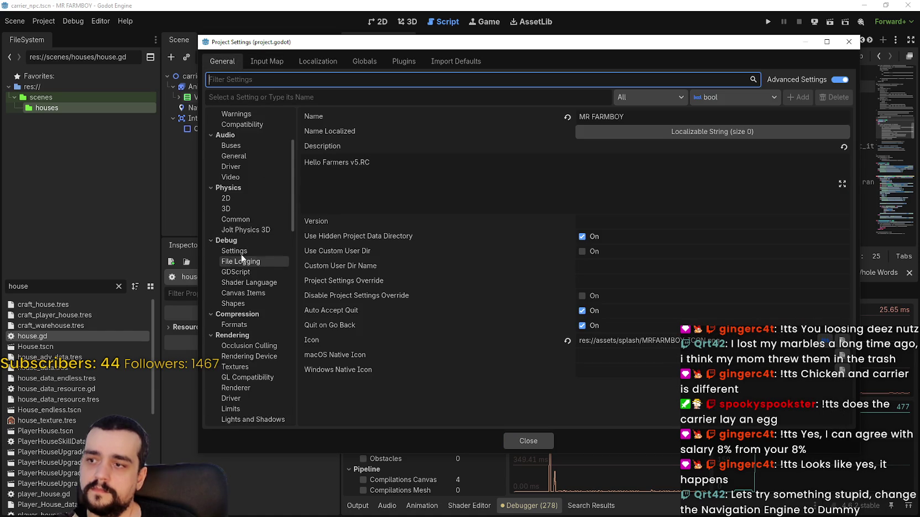
pyautogui.scroll(-5, 249, 312)
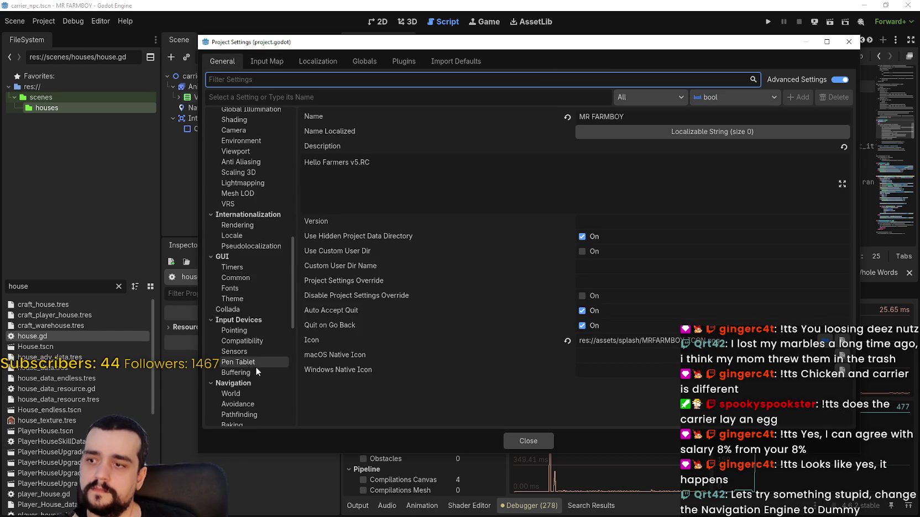
pyautogui.scroll(10, 256, 367)
pyautogui.scroll(4, 251, 246)
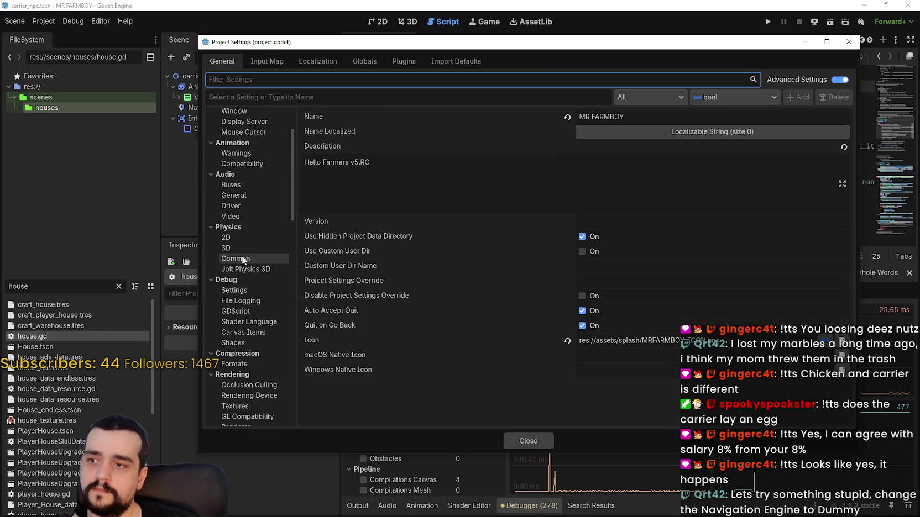
pyautogui.click(244, 259)
pyautogui.click(239, 238)
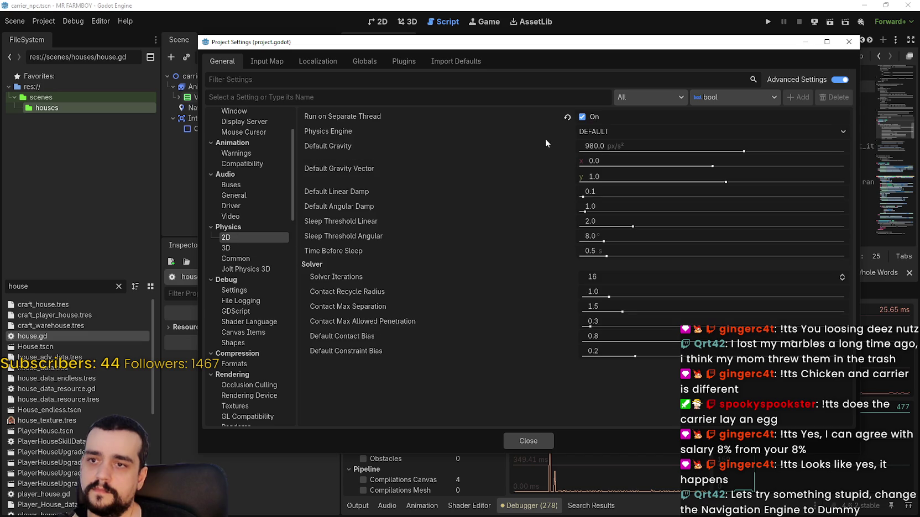
pyautogui.click(610, 137)
pyautogui.click(620, 170)
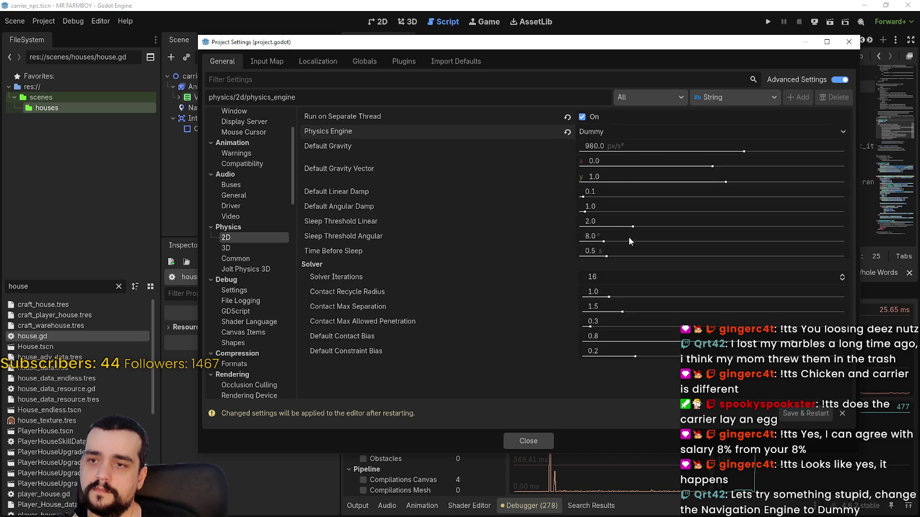
pyautogui.click(808, 413)
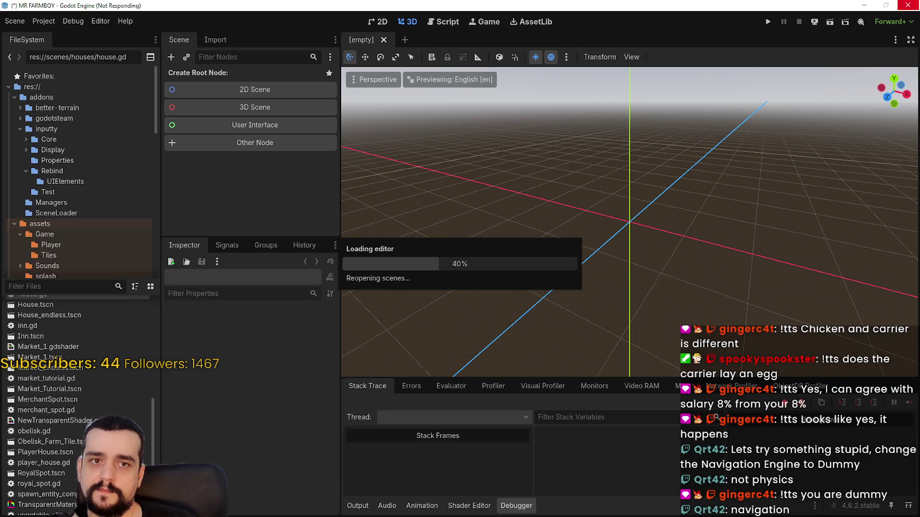
# Step: Open Task Manager and move it slightly left while the editor finishes reloading
pyautogui.hotkey('ctrl', 'shift', 'Escape')
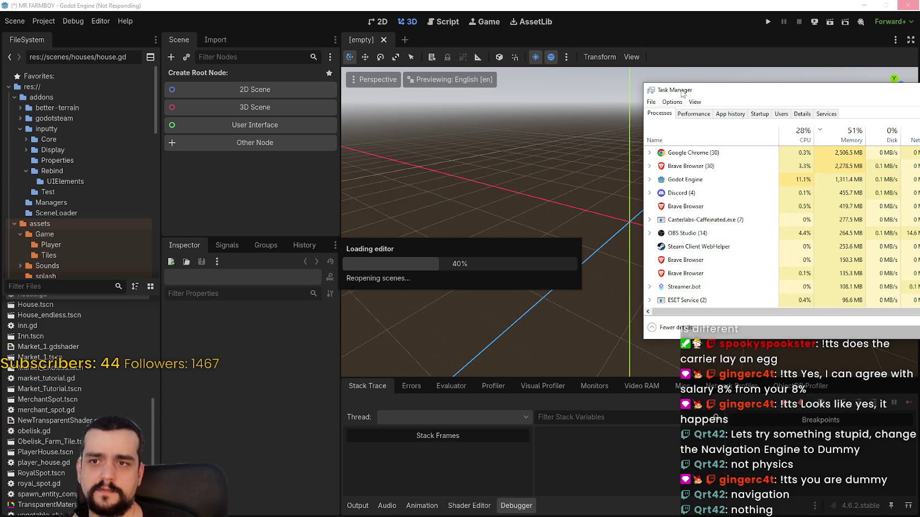
pyautogui.moveTo(682, 94); pyautogui.dragTo(645, 91)
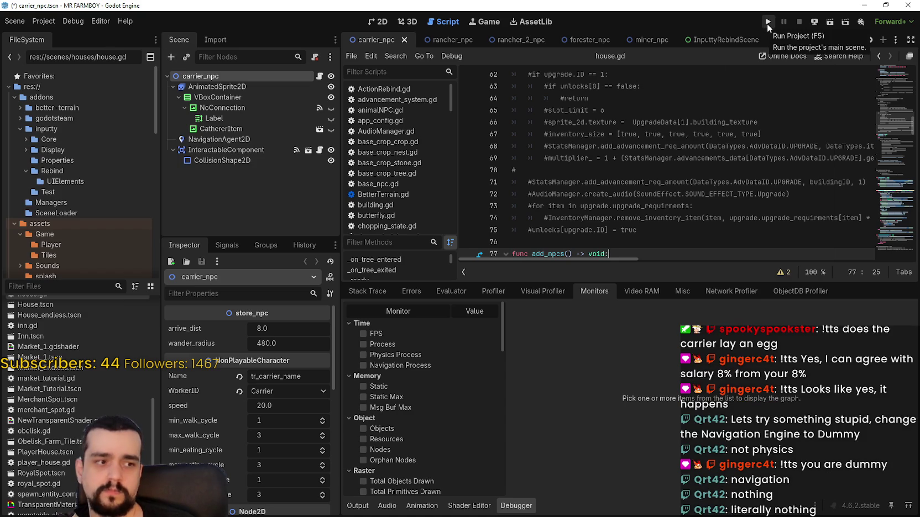
# Step: Delete the 'pass' line from the add_npcs function in house.gd
pyautogui.scroll(-2, 702, 169)
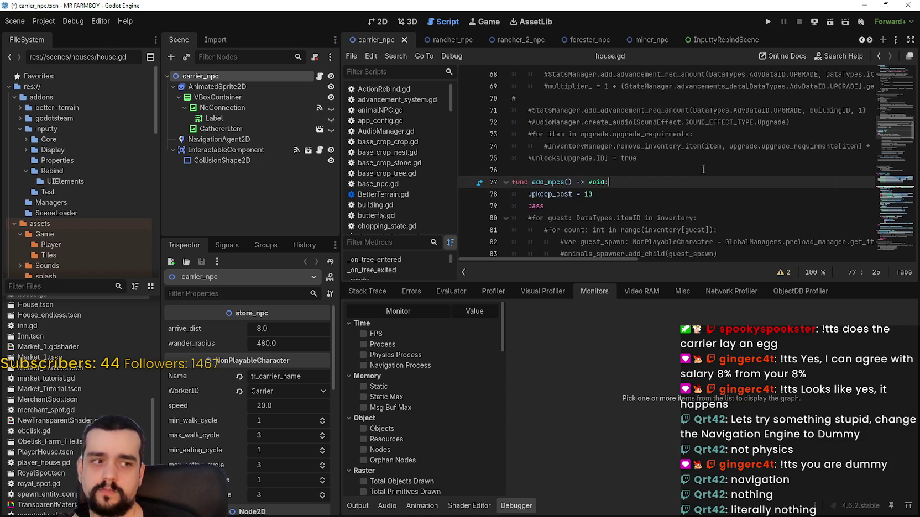
pyautogui.scroll(-2, 707, 154)
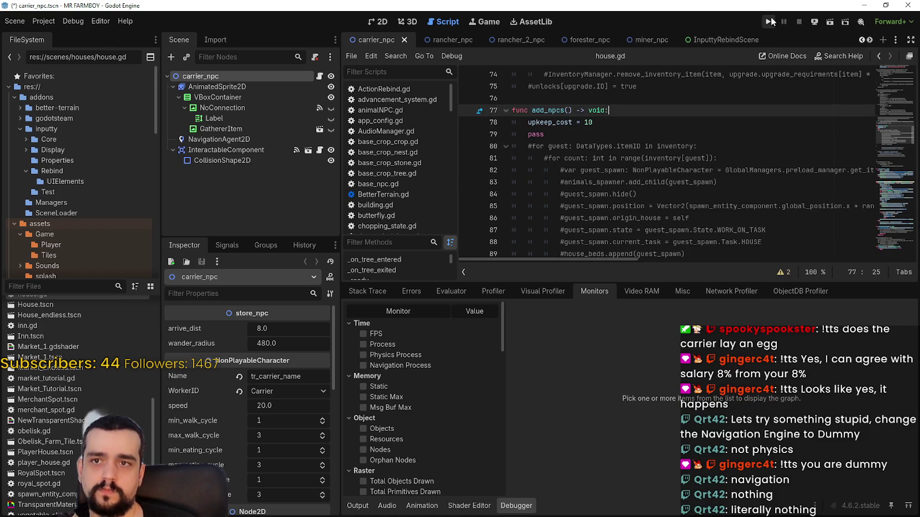
pyautogui.click(553, 135)
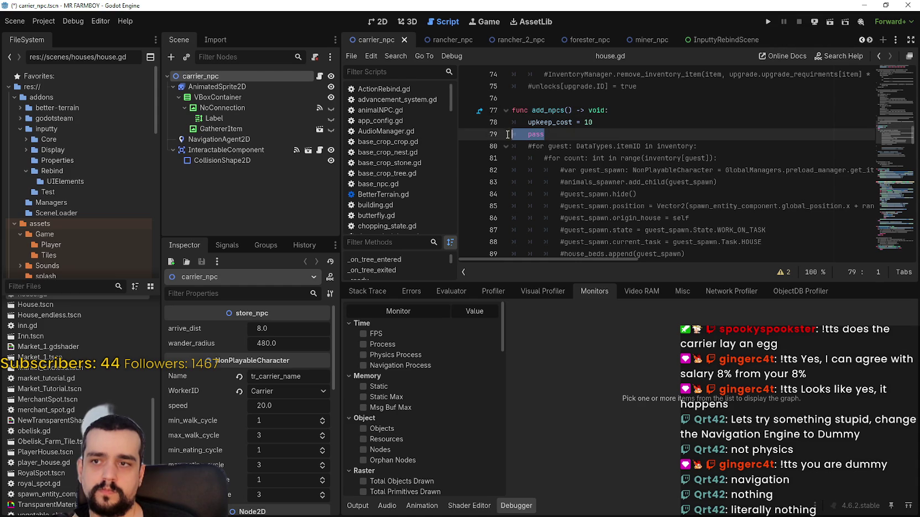
pyautogui.scroll(-1, 533, 135)
pyautogui.scroll(-2, 587, 166)
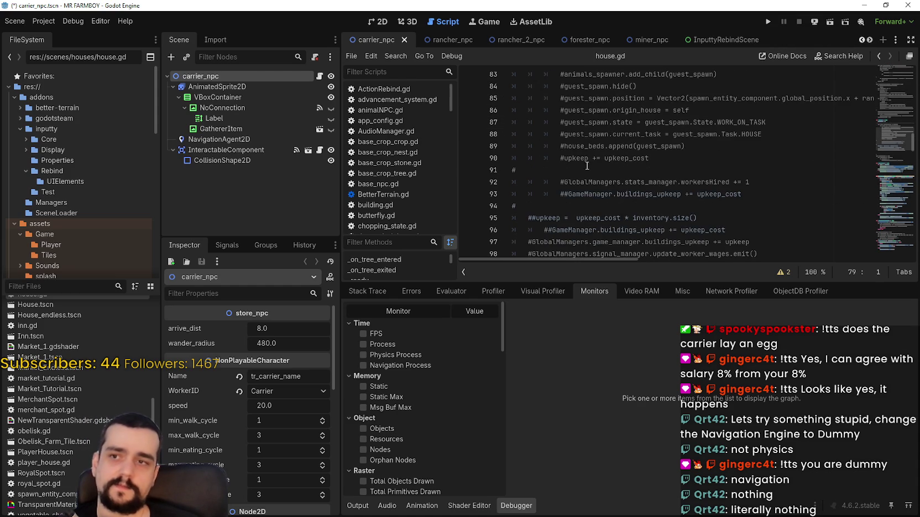
pyautogui.press('BackSpace')
# Step: Uncomment the guest spawning loop on lines 79–86 with Ctrl+K and run the project
pyautogui.scroll(-1, 757, 209)
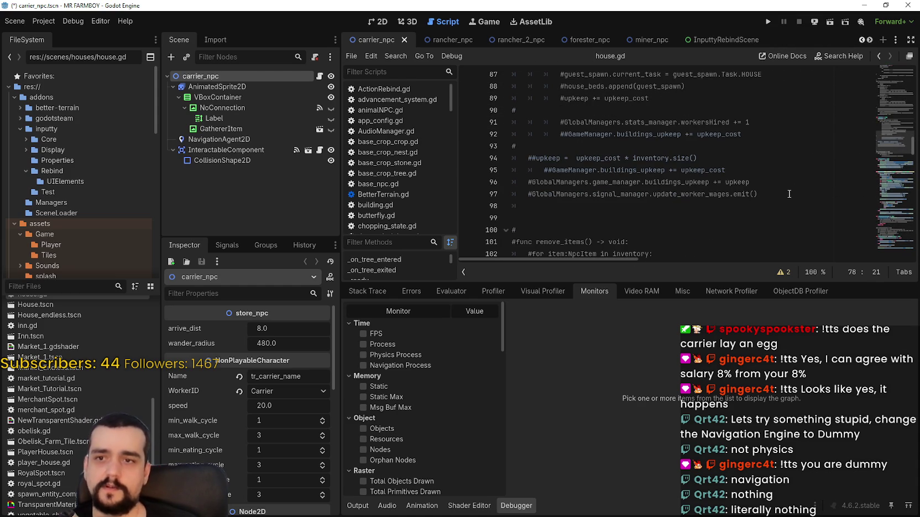
pyautogui.moveTo(789, 193)
pyautogui.mouseDown()
pyautogui.moveTo(718, 169)
pyautogui.moveTo(553, 144)
pyautogui.moveTo(523, 172)
pyautogui.moveTo(498, 177)
pyautogui.mouseUp()
pyautogui.hotkey('ctrl', 'k')
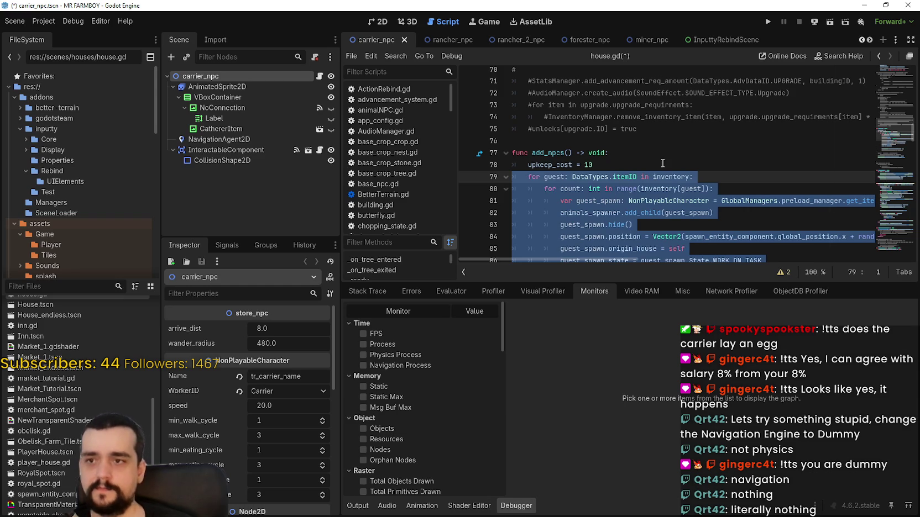
pyautogui.moveTo(662, 164); pyautogui.dragTo(662, 177)
pyautogui.click(768, 22)
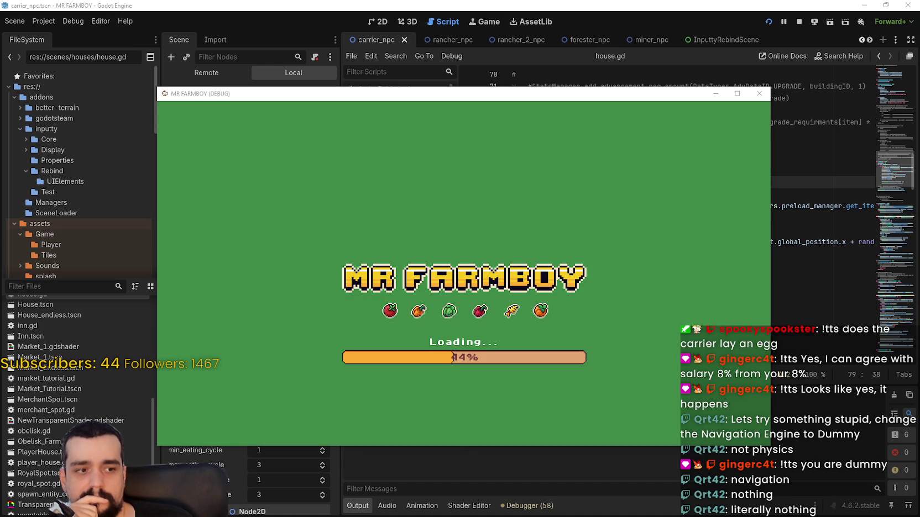
# Step: Open Task Manager beside the game, move the game top-left, and load Save 8 via Continue
pyautogui.hotkey('ctrl', 'shift', 'Escape')
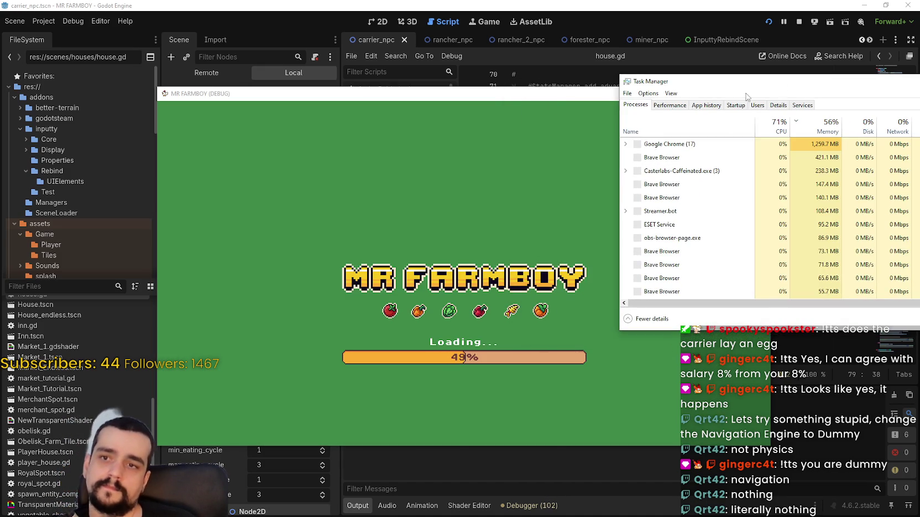
pyautogui.moveTo(557, 100); pyautogui.dragTo(366, 16)
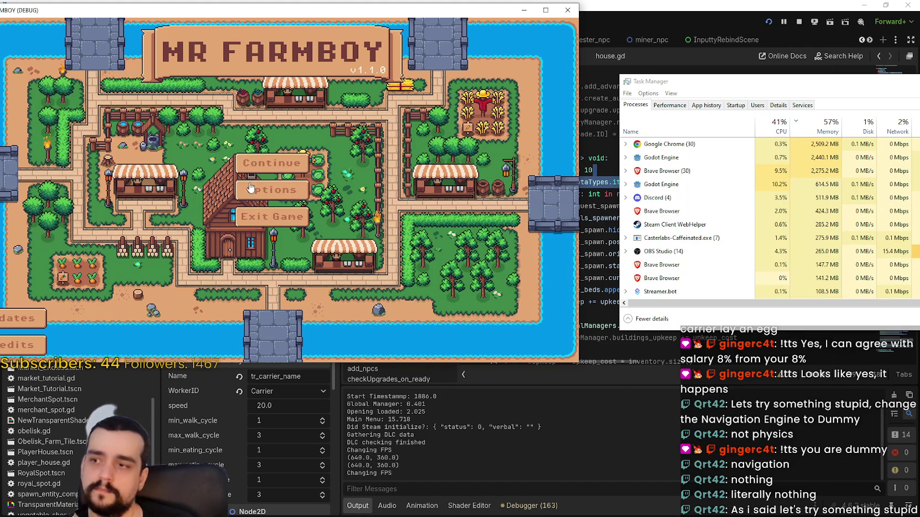
pyautogui.click(268, 164)
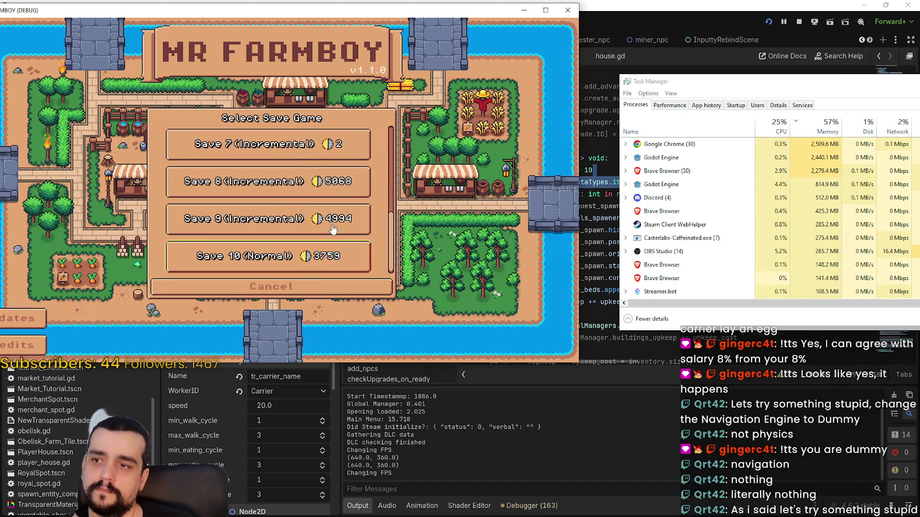
pyautogui.click(244, 179)
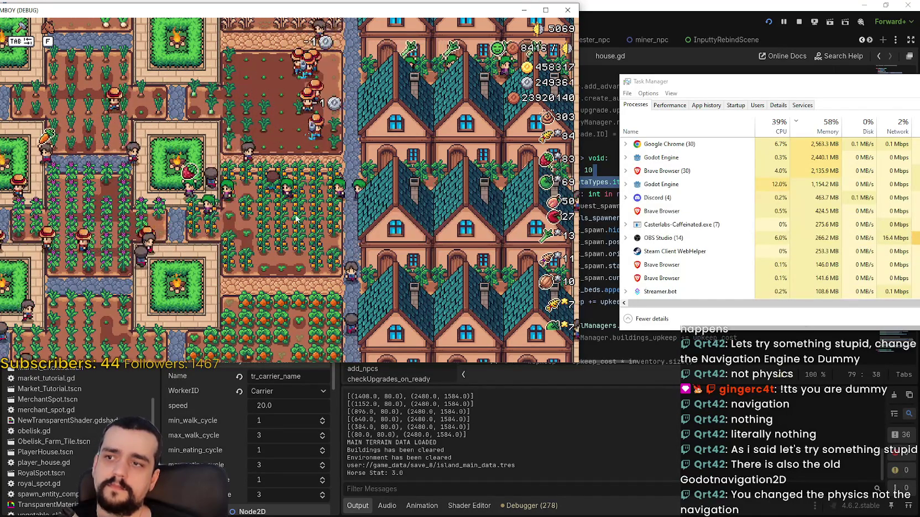
pyautogui.scroll(-3, 295, 219)
pyautogui.scroll(4, 296, 217)
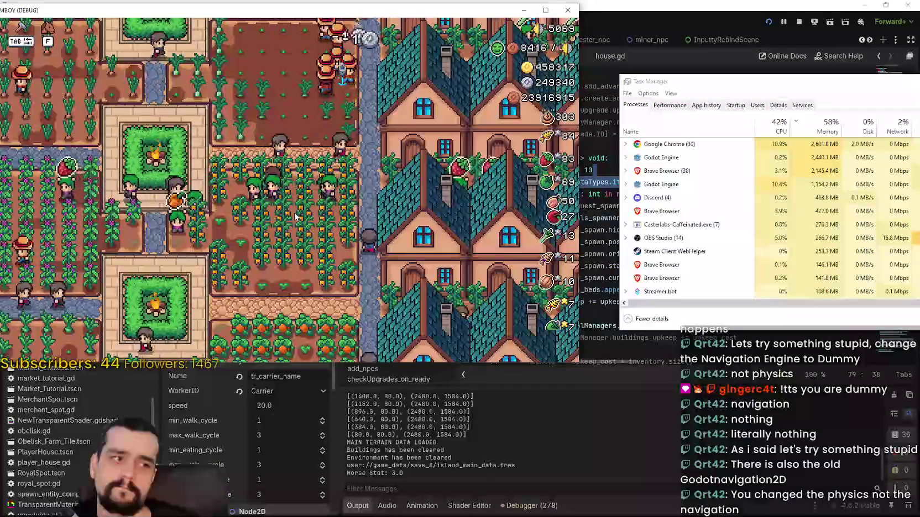
pyautogui.scroll(3, 326, 216)
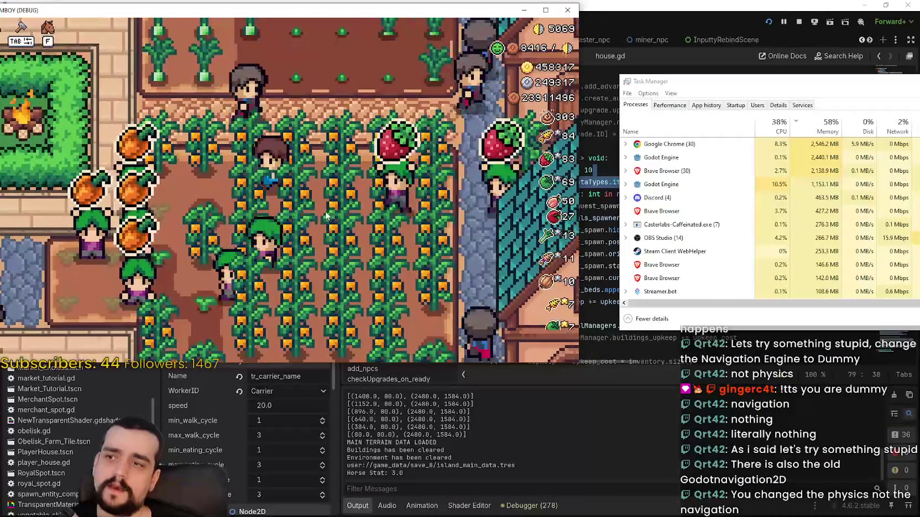
pyautogui.scroll(4, 309, 205)
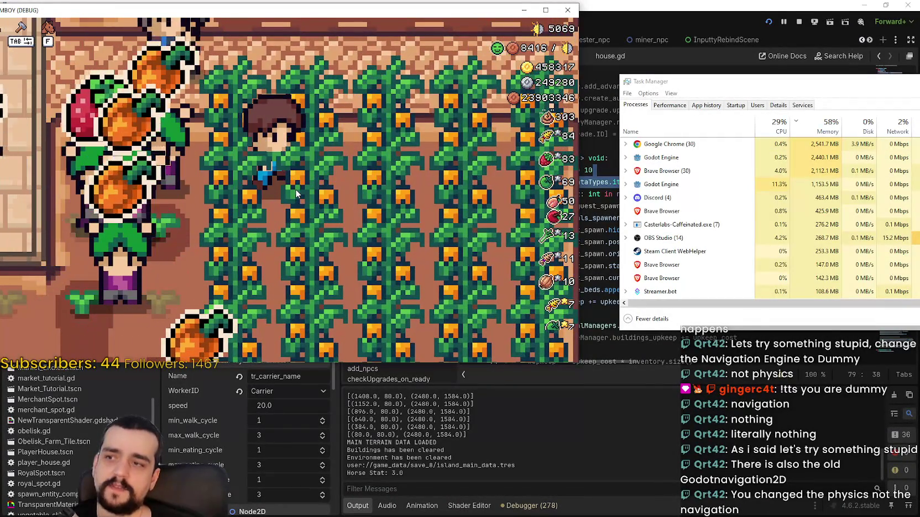
pyautogui.scroll(-3, 296, 193)
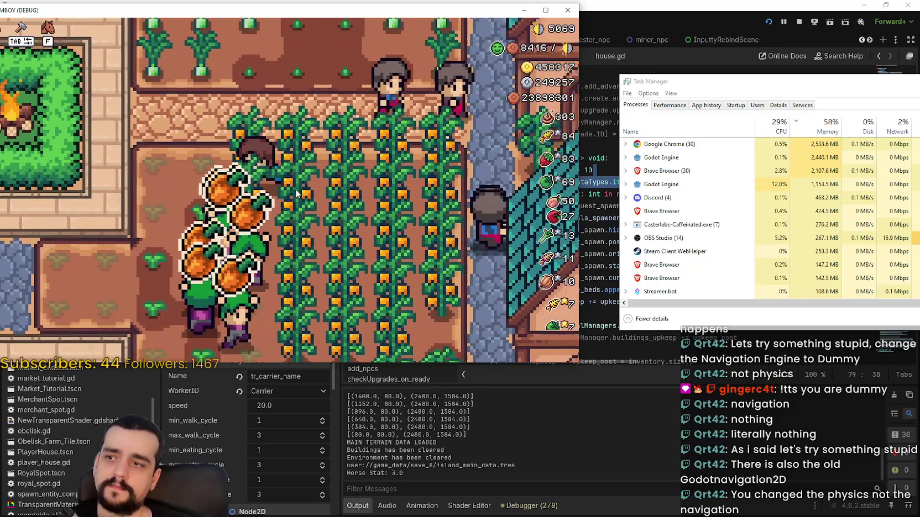
pyautogui.scroll(-5, 296, 194)
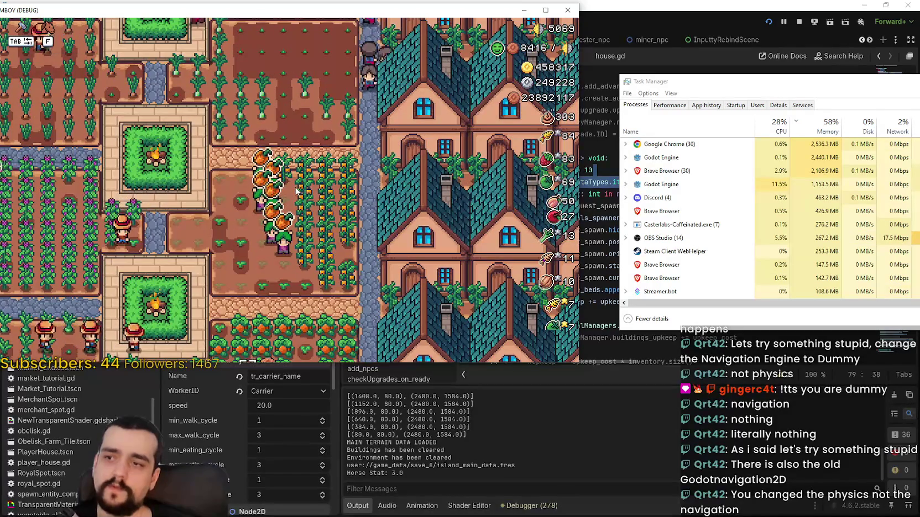
pyautogui.scroll(-8, 296, 193)
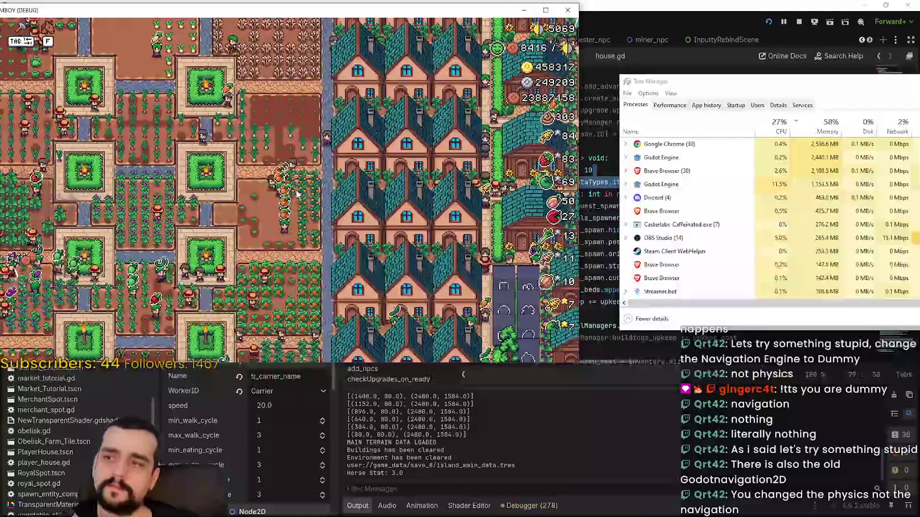
pyautogui.scroll(5, 297, 193)
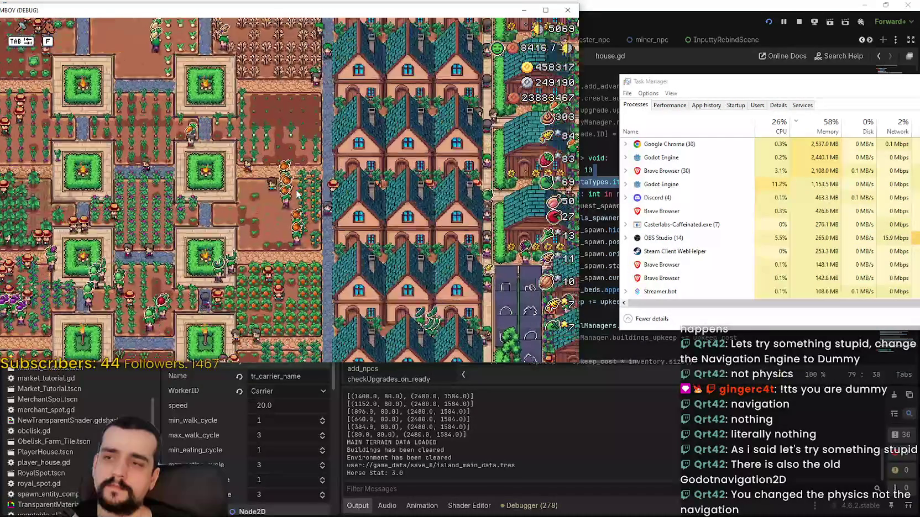
pyautogui.scroll(4, 296, 192)
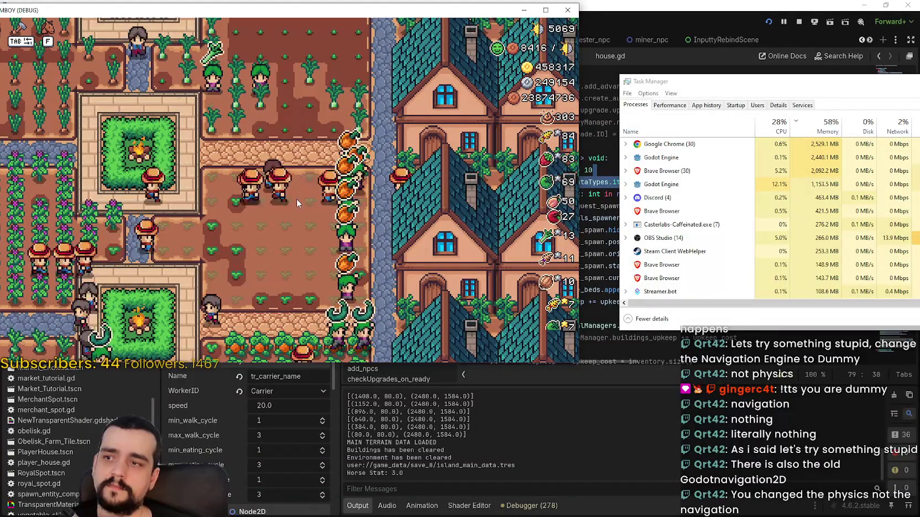
pyautogui.scroll(1, 296, 198)
pyautogui.scroll(4, 296, 199)
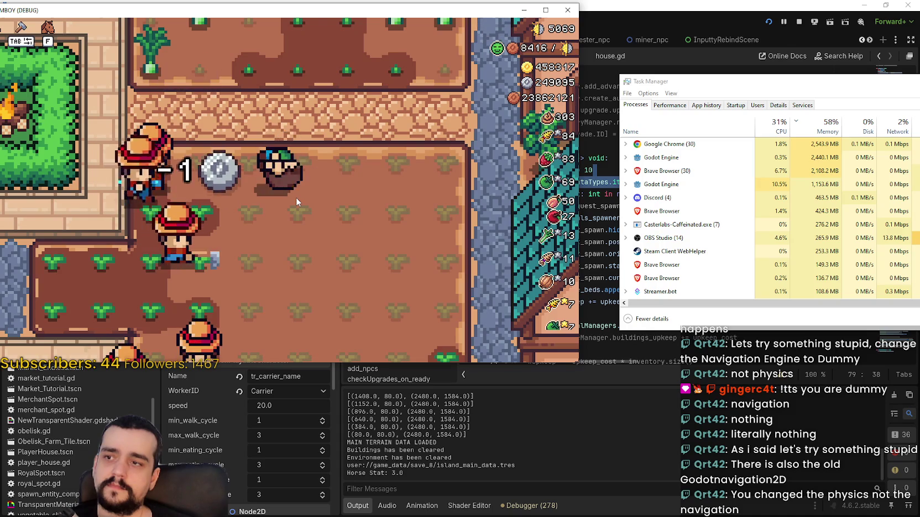
pyautogui.scroll(-1, 296, 198)
pyautogui.scroll(-2, 297, 198)
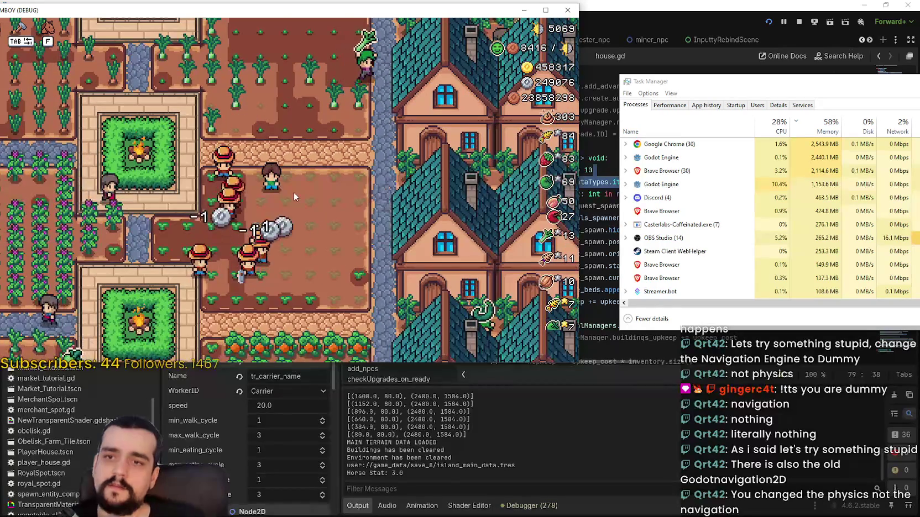
pyautogui.press('Escape')
pyautogui.press('Escape')
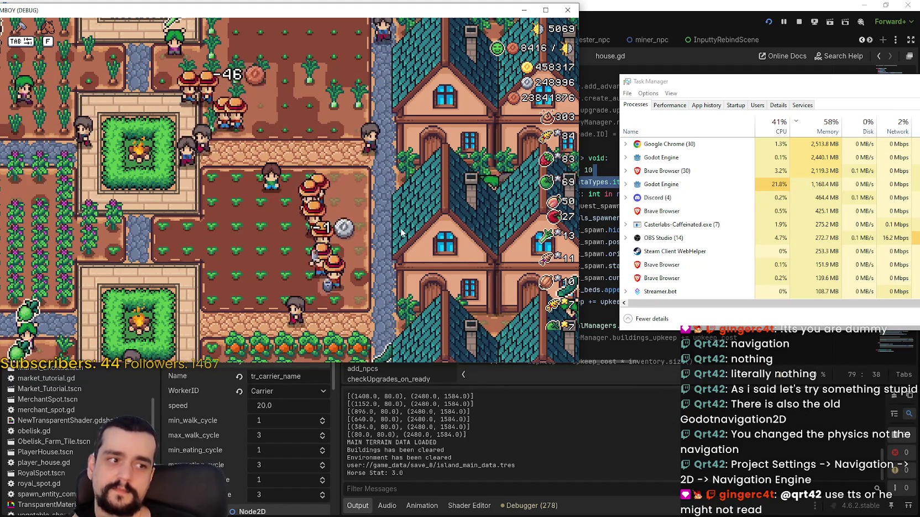
# Step: Stop the game and revert Physics > 2D > Physics Engine to DEFAULT in Project Settings
pyautogui.click(799, 22)
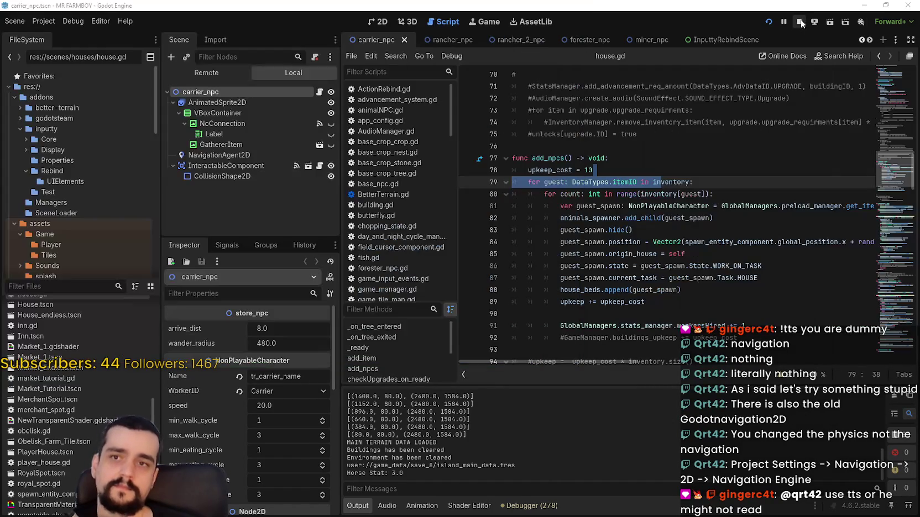
pyautogui.click(43, 21)
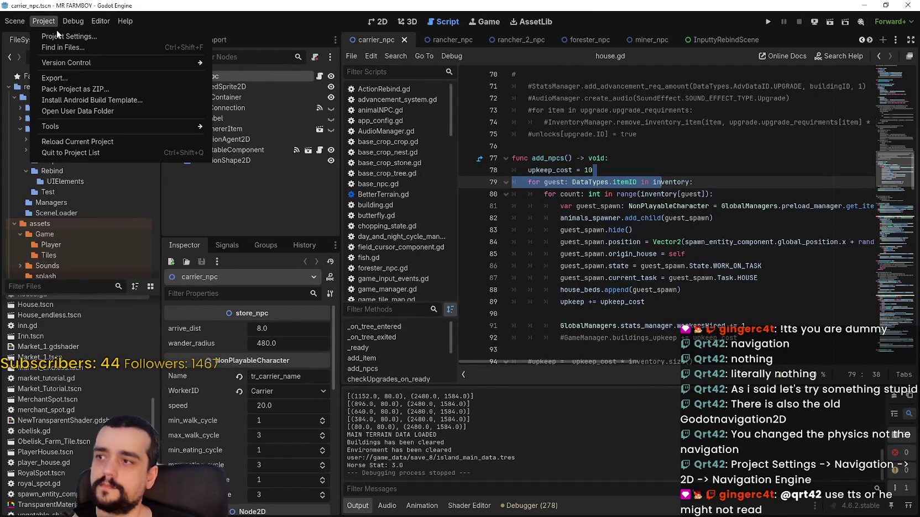
pyautogui.click(56, 29)
pyautogui.scroll(-5, 260, 286)
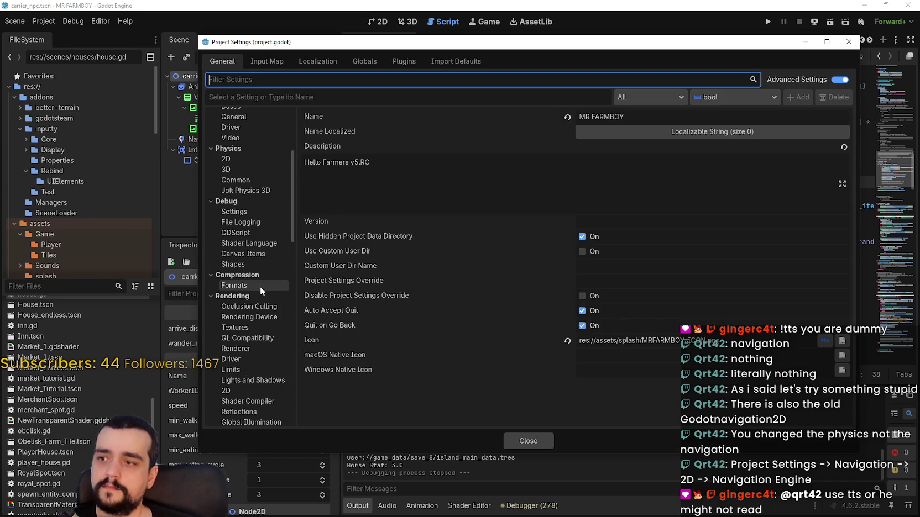
pyautogui.click(244, 160)
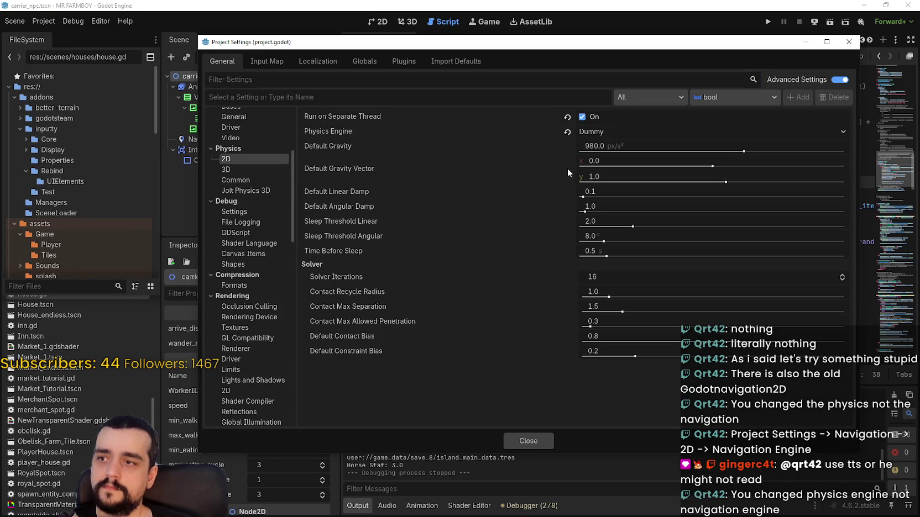
pyautogui.click(568, 132)
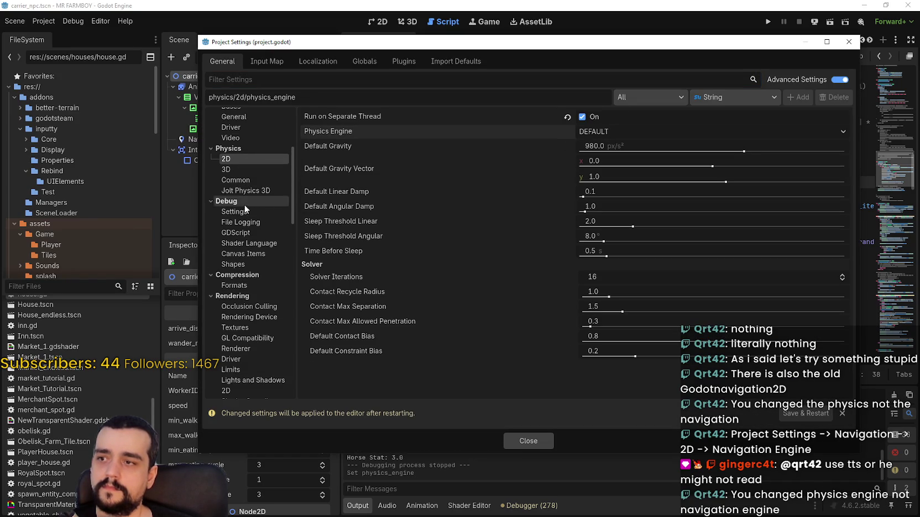
# Step: Set Navigation > 2D > Navigation Engine to Dummy, then Save & Restart the editor
pyautogui.scroll(-15, 244, 209)
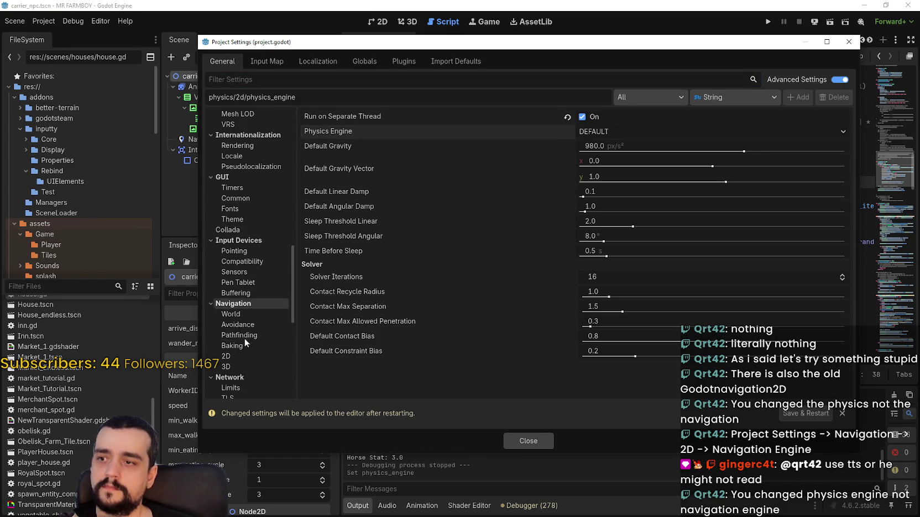
pyautogui.click(259, 356)
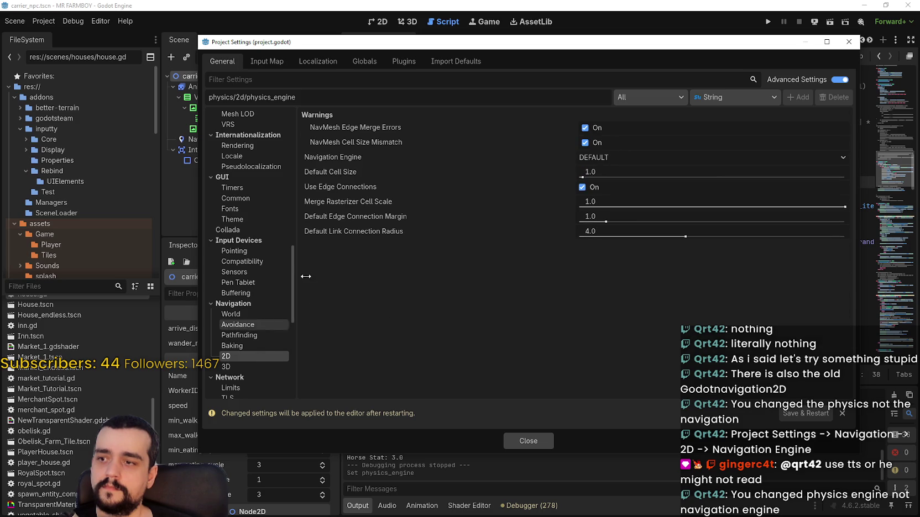
pyautogui.click(612, 156)
pyautogui.click(620, 198)
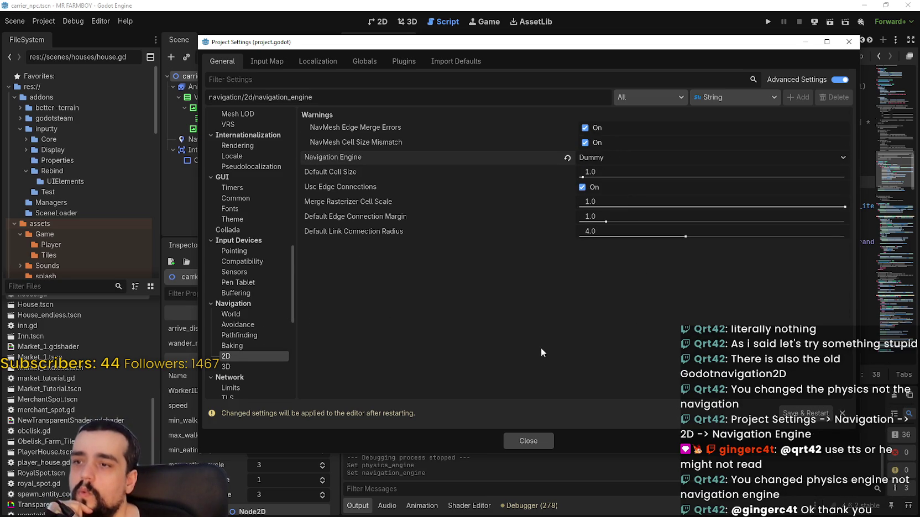
pyautogui.click(817, 418)
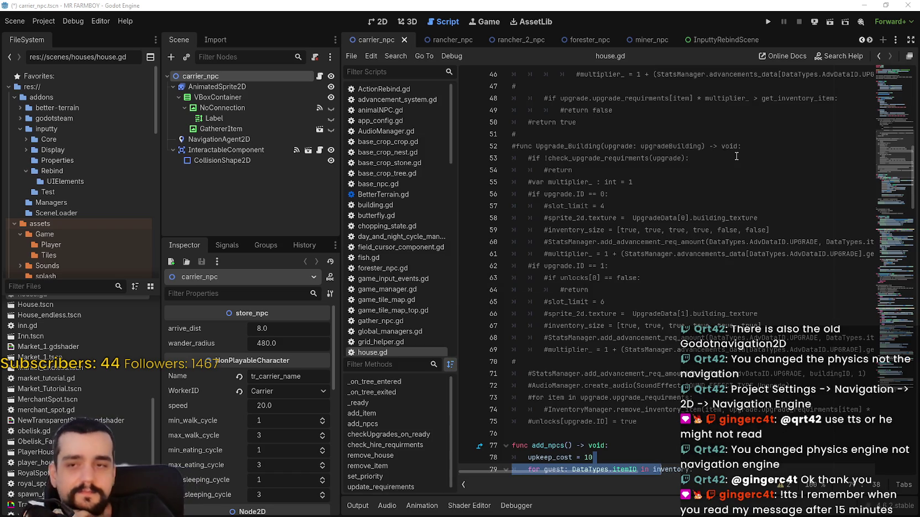
# Step: Scroll house.gd down to add_npcs and place the cursor on empty line 76
pyautogui.scroll(-4, 690, 325)
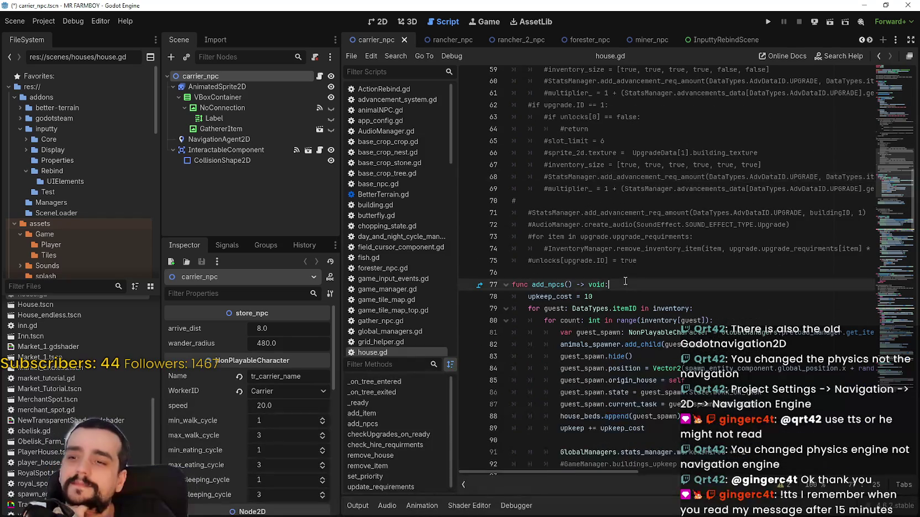
pyautogui.click(632, 272)
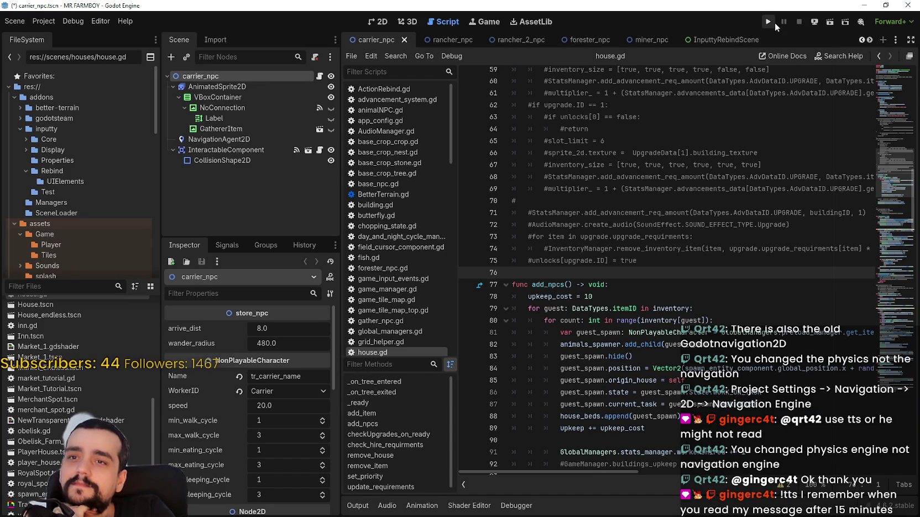
# Step: Run the project, briefly check Task Manager, then Continue and load Save 8
pyautogui.click(774, 23)
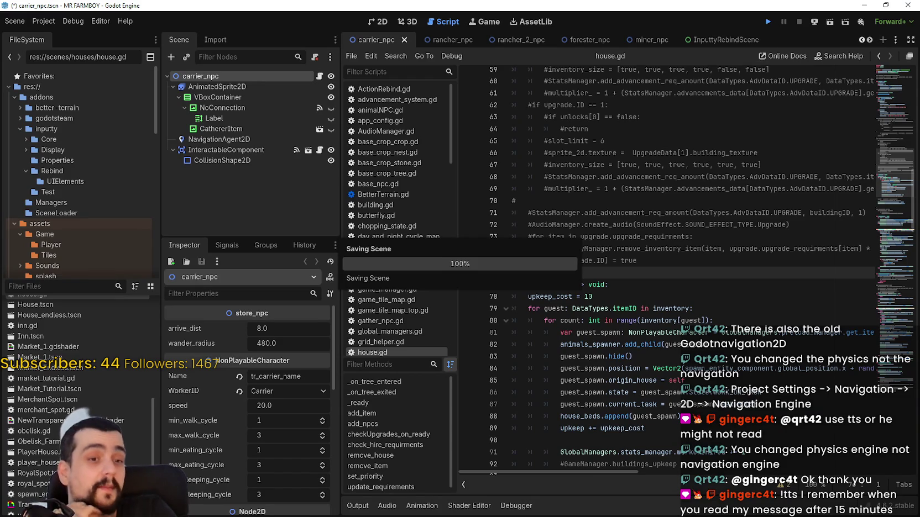
pyautogui.hotkey('ctrl', 'shift', 'Escape')
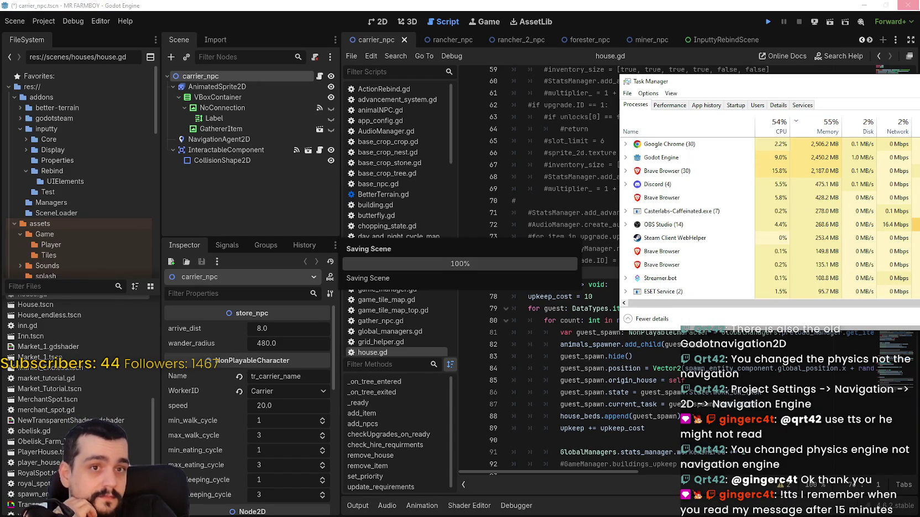
pyautogui.hotkey('alt', 'F4')
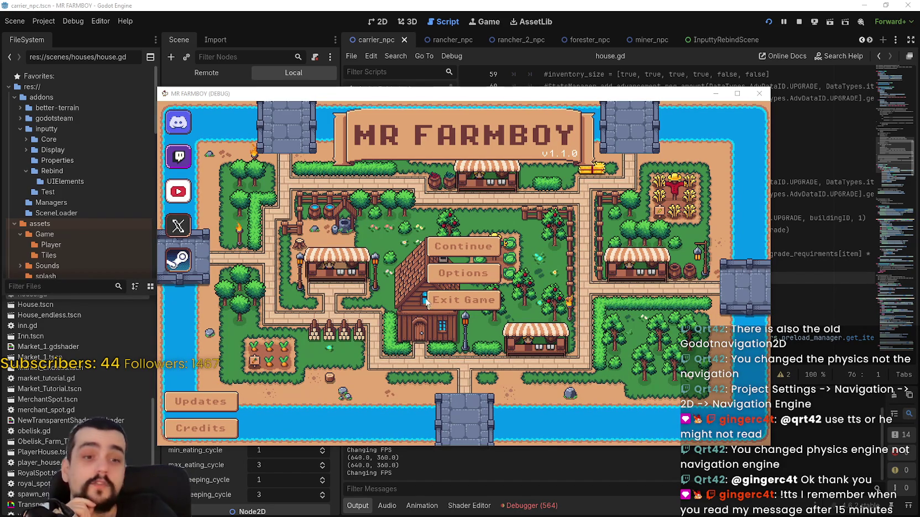
pyautogui.click(434, 248)
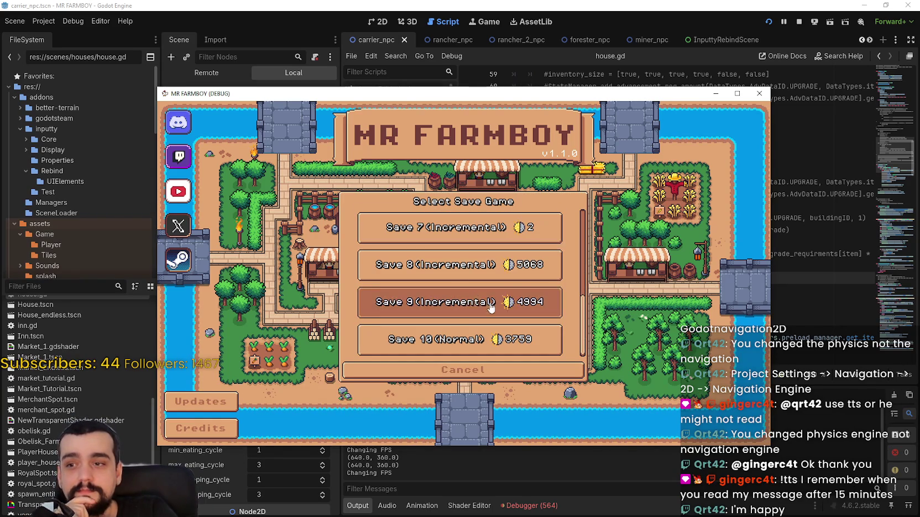
pyautogui.click(409, 264)
pyautogui.click(406, 272)
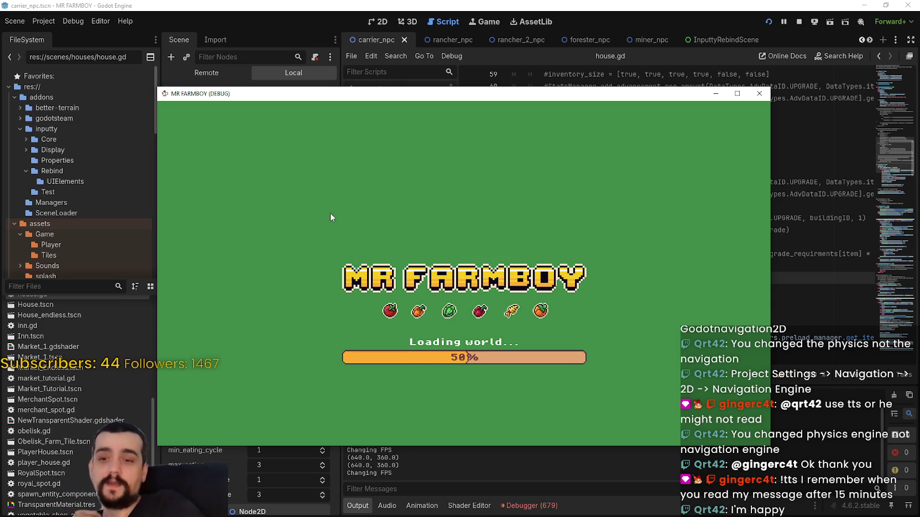
# Step: View the debugger's Monitors, then the navigation_update_cell Errors list, then Stack Trace
pyautogui.click(563, 506)
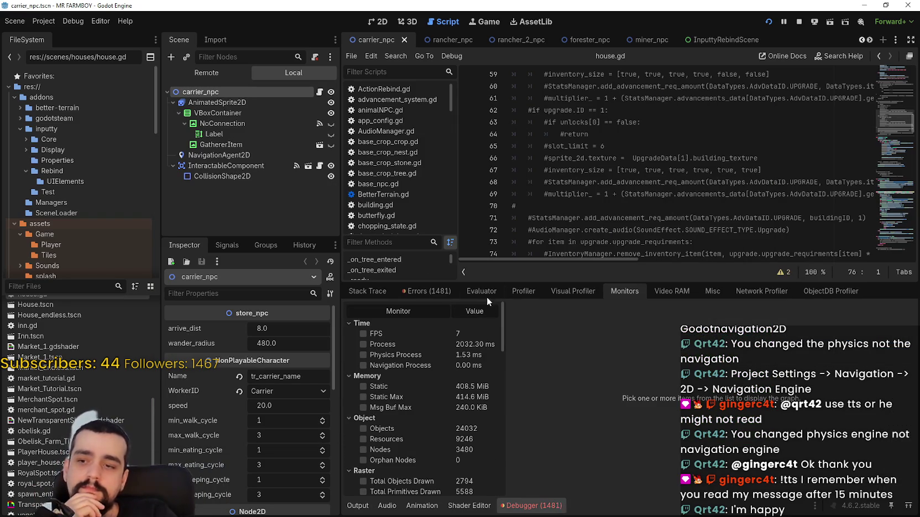
pyautogui.click(448, 291)
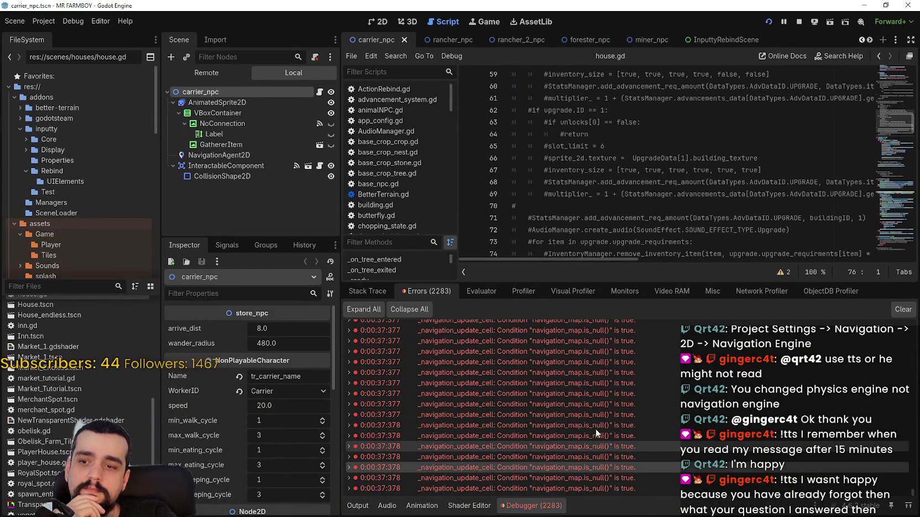
pyautogui.click(387, 288)
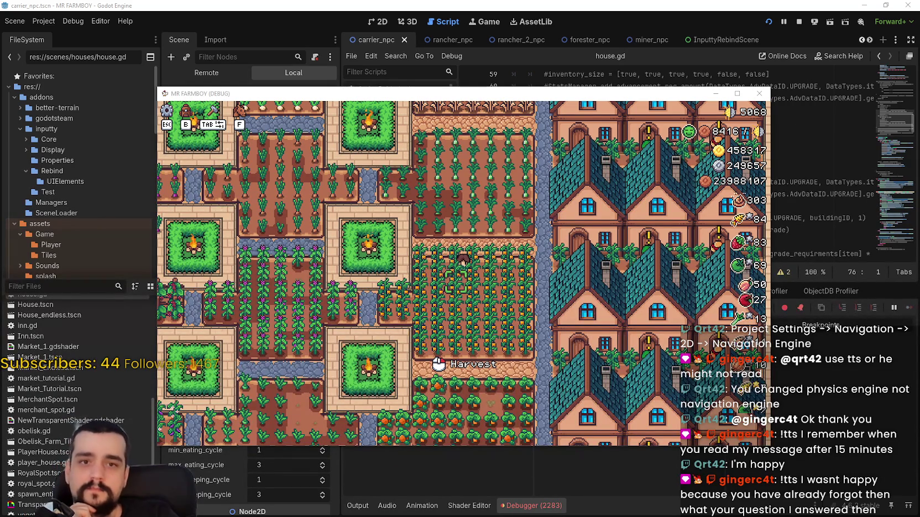
# Step: Place Task Manager beside the game and expand Godot Engine to show the MR FARMBOY (DEBUG) process
pyautogui.hotkey('ctrl', 'shift', 'Escape')
pyautogui.moveTo(667, 94); pyautogui.dragTo(536, 49)
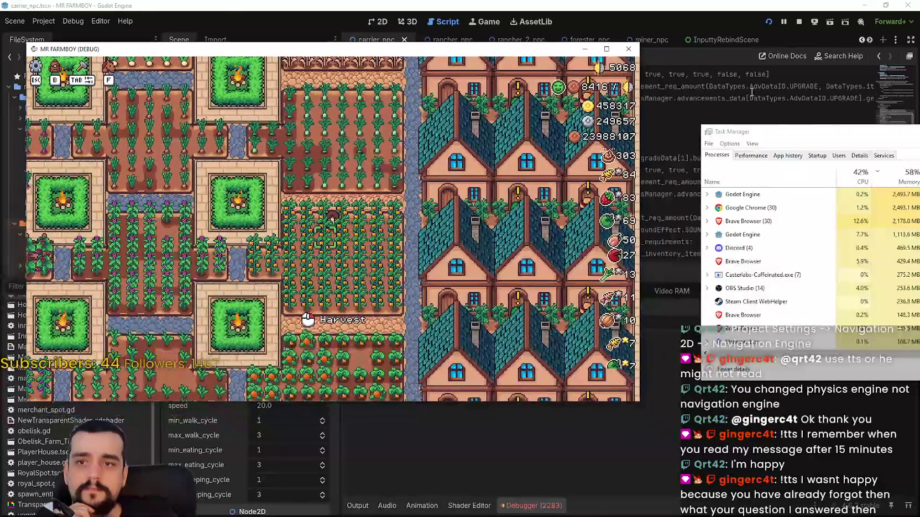
pyautogui.moveTo(782, 131); pyautogui.dragTo(706, 101)
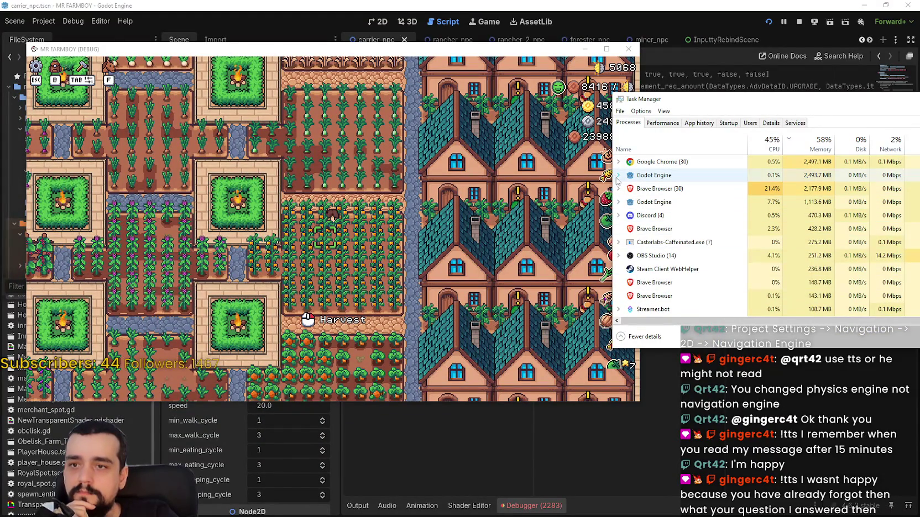
pyautogui.click(654, 175)
pyautogui.click(624, 202)
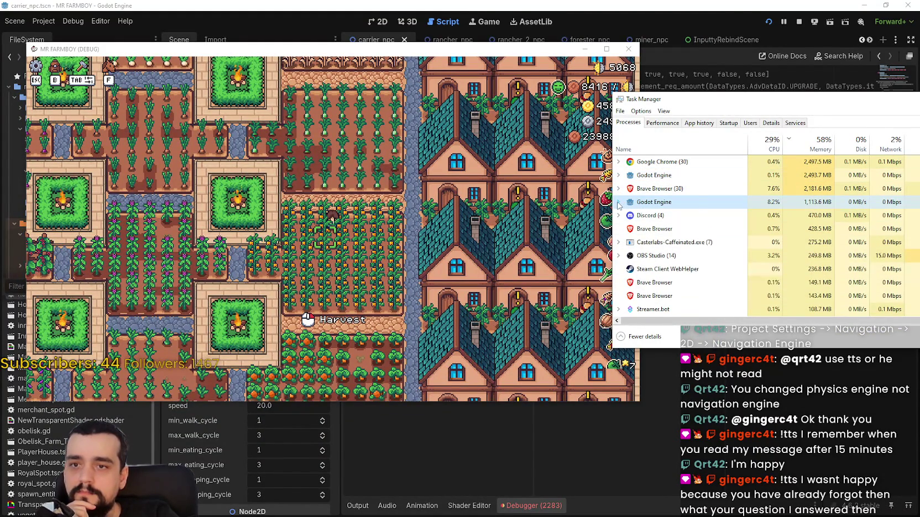
pyautogui.click(618, 202)
pyautogui.click(527, 202)
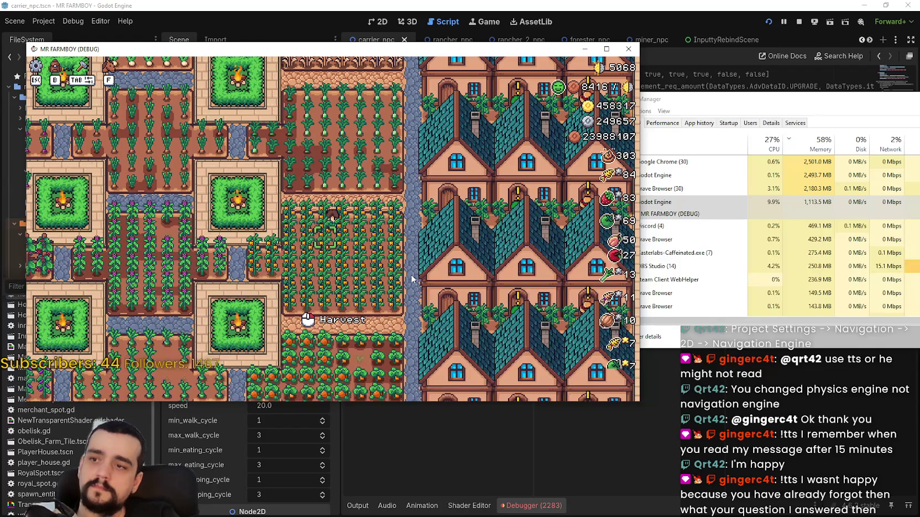
pyautogui.moveTo(710, 108); pyautogui.dragTo(749, 96)
pyautogui.click(338, 287)
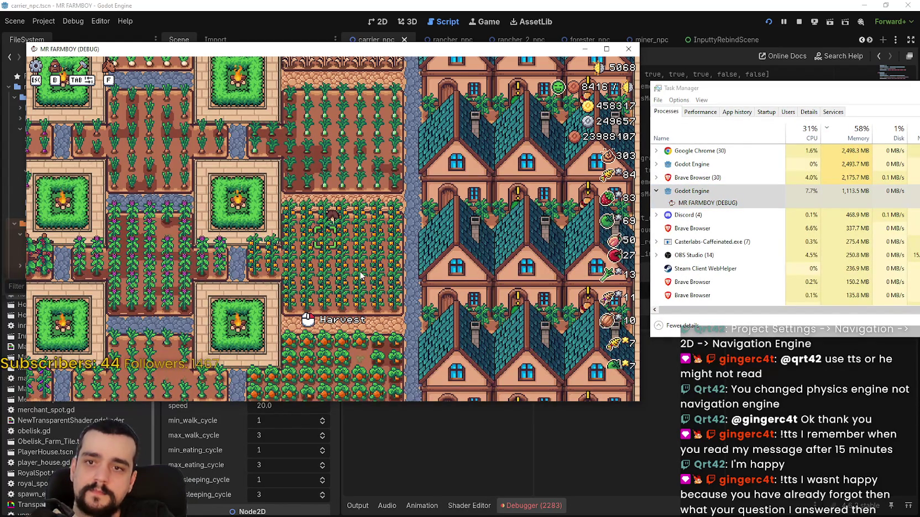
# Step: Toggle the pause menu with Esc and walk the farmer left, up, then down onto the fountain plot
pyautogui.press('Escape')
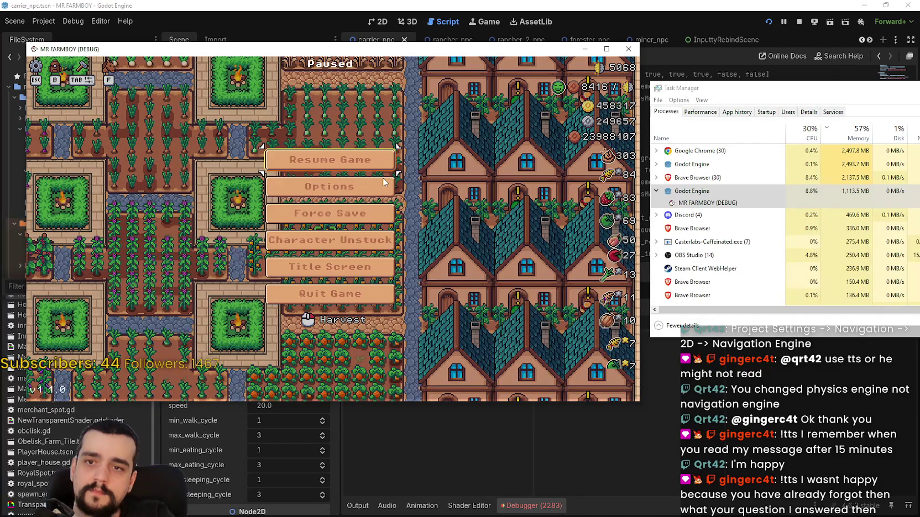
pyautogui.press('Escape')
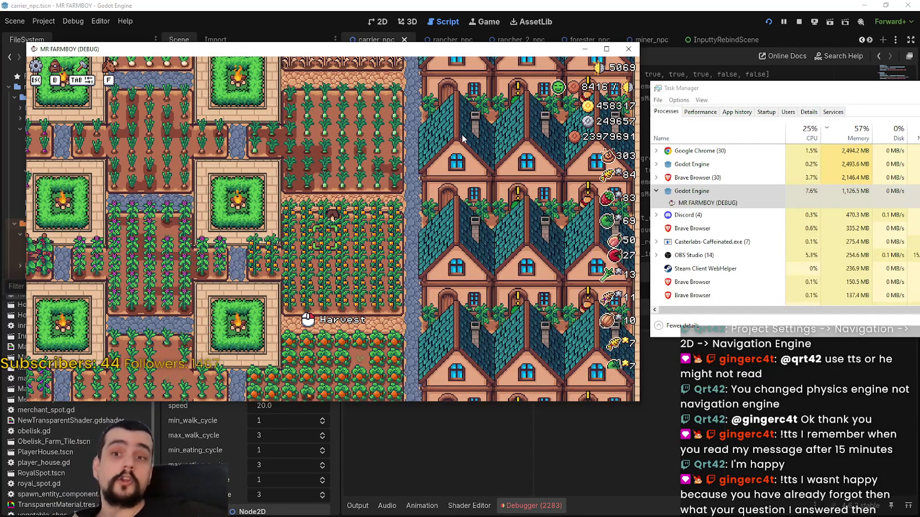
pyautogui.press('Escape')
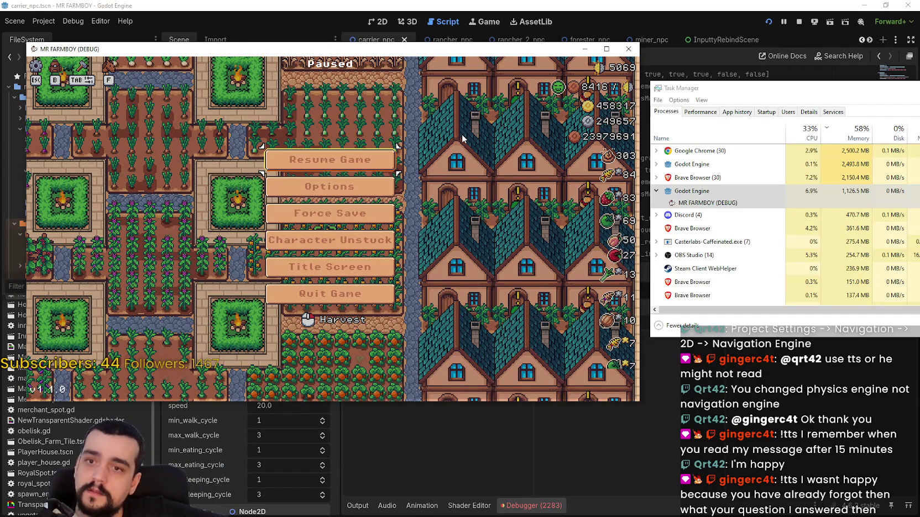
pyautogui.press('Escape')
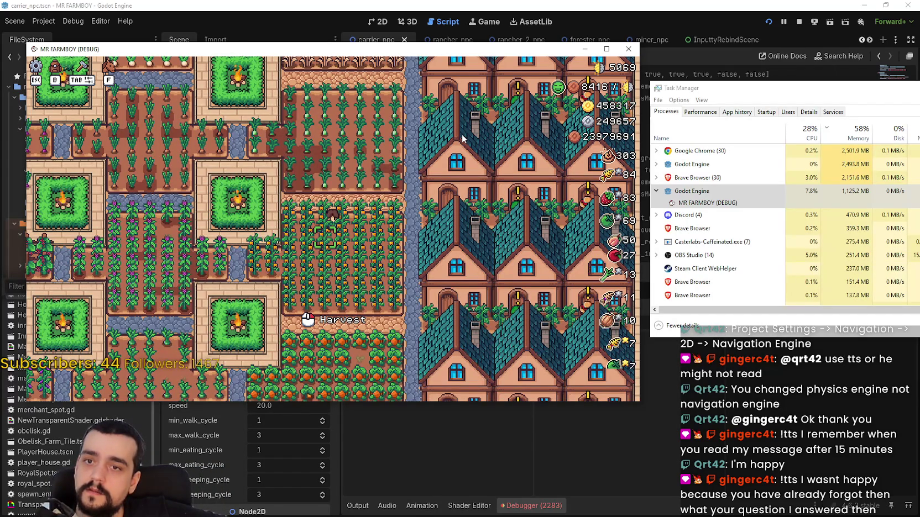
pyautogui.press('a')
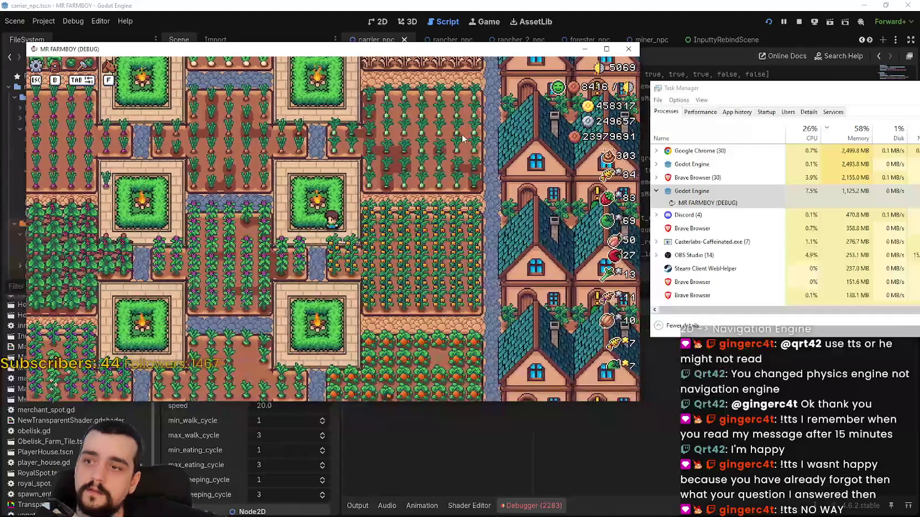
pyautogui.press('w')
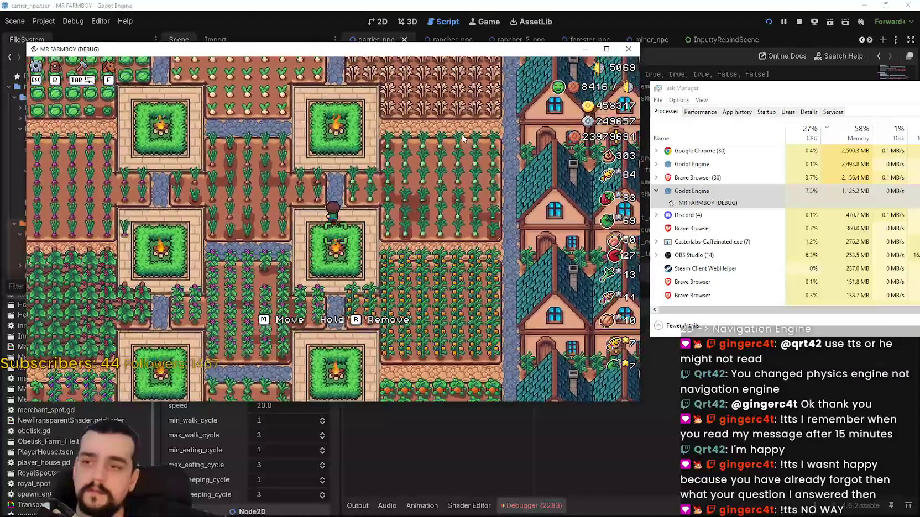
pyautogui.press('w')
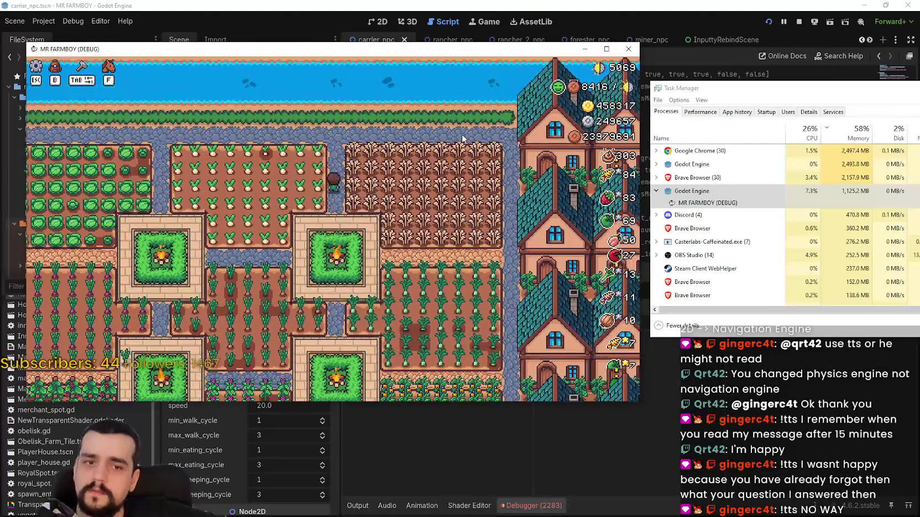
pyautogui.press('Escape')
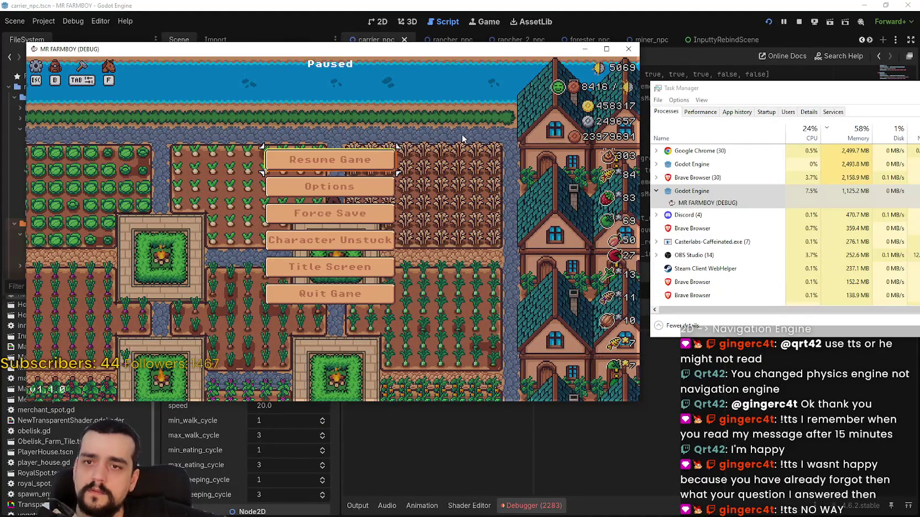
pyautogui.press('Escape')
pyautogui.press('s')
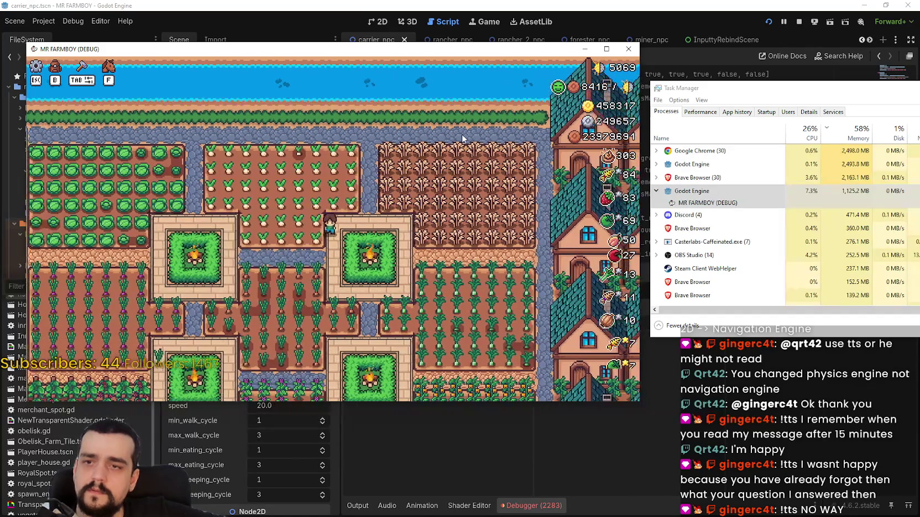
pyautogui.press('d')
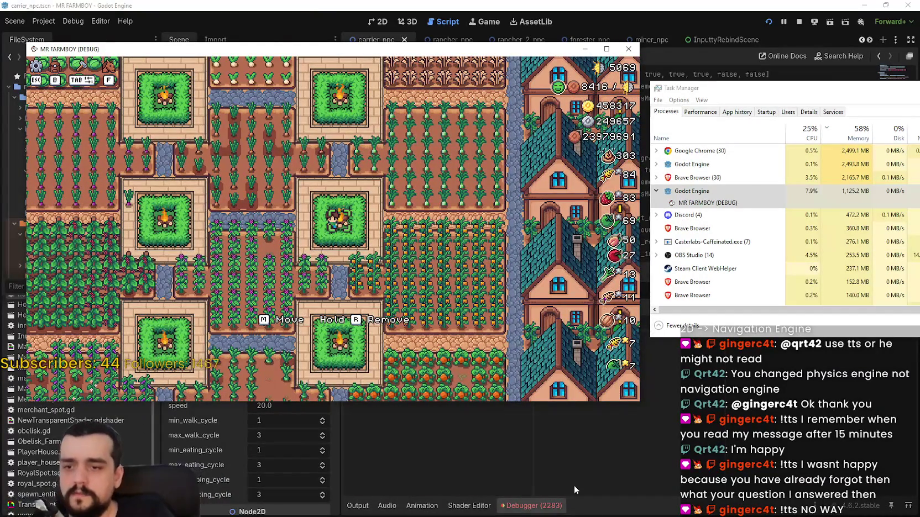
# Step: Bring the editor forward and view the debugger's live Monitors, including Navigation
pyautogui.click(599, 509)
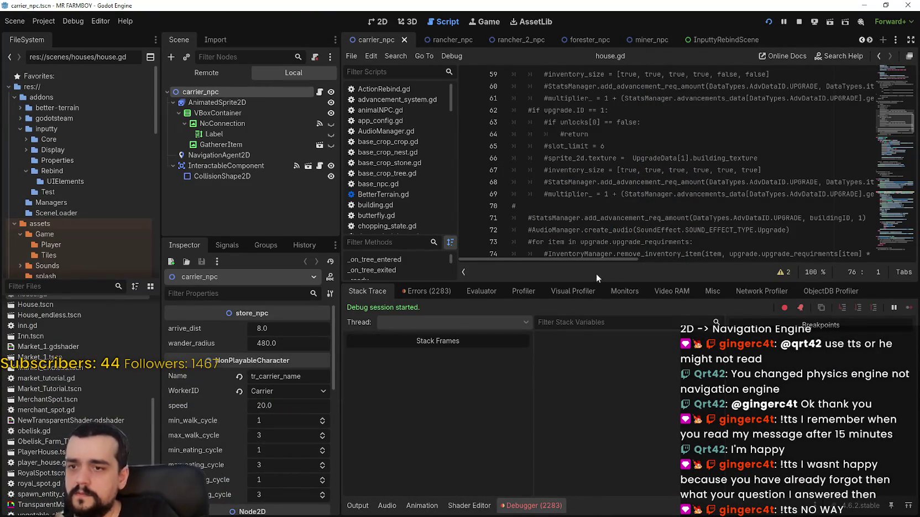
pyautogui.click(634, 292)
pyautogui.moveTo(504, 336); pyautogui.dragTo(510, 419)
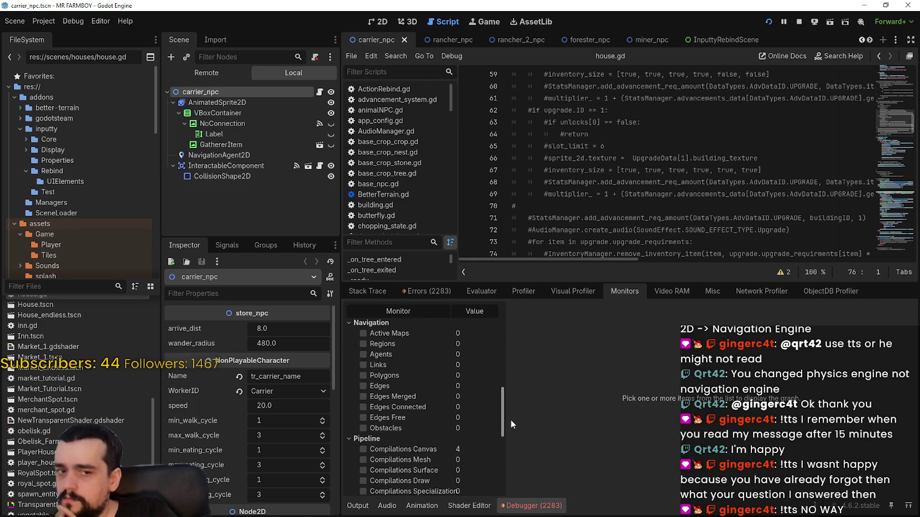
pyautogui.moveTo(511, 419); pyautogui.dragTo(510, 418)
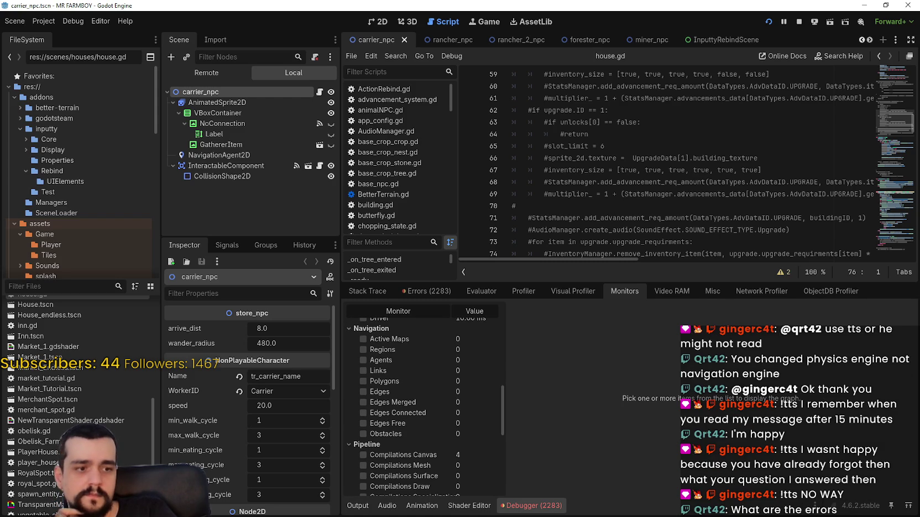
# Step: Expand a navigation_update_cell error in the Errors tab and select its C++ source line
pyautogui.hotkey('alt', 'Tab')
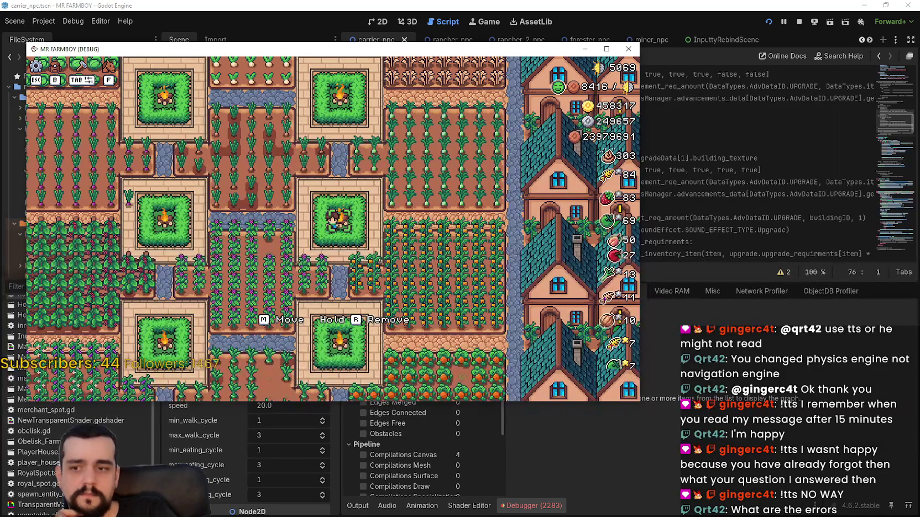
pyautogui.click(544, 506)
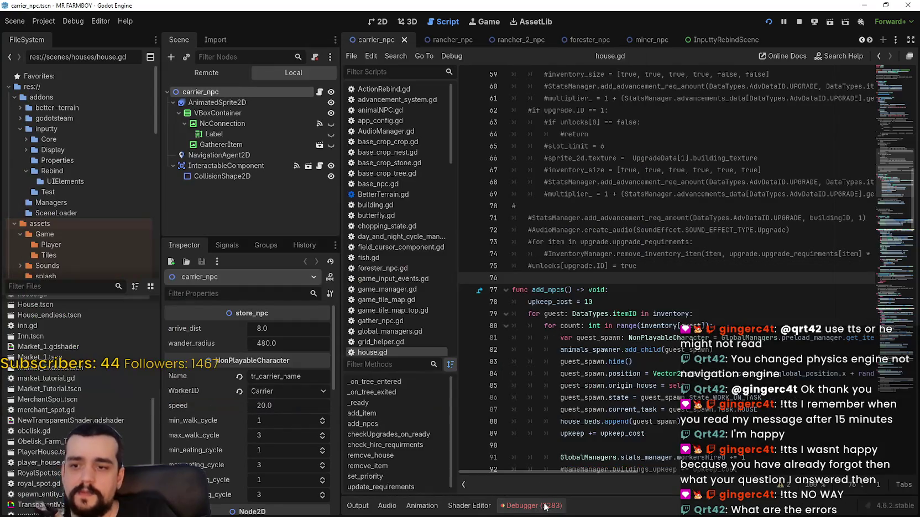
pyautogui.click(545, 506)
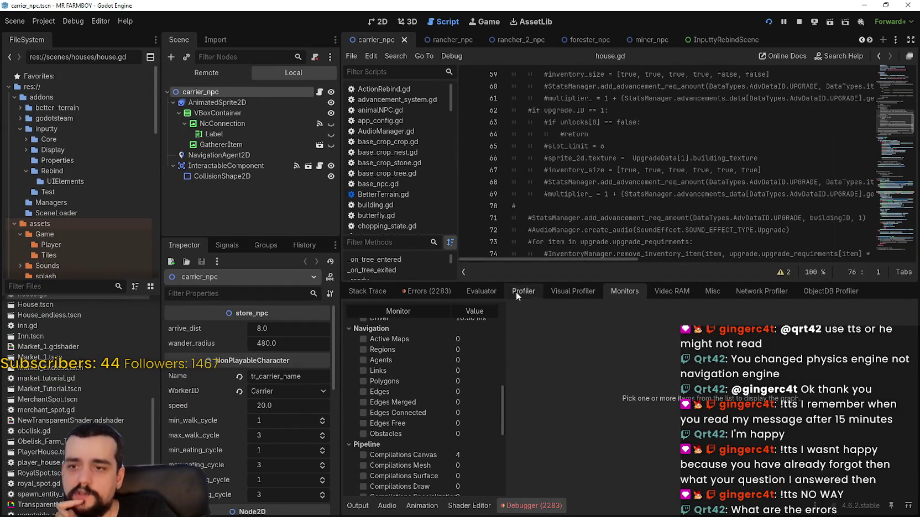
pyautogui.click(427, 291)
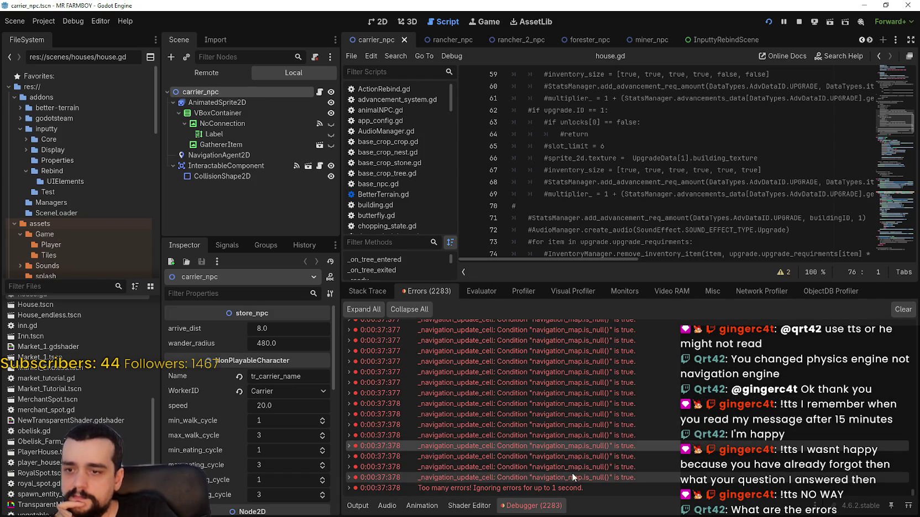
pyautogui.scroll(2, 580, 465)
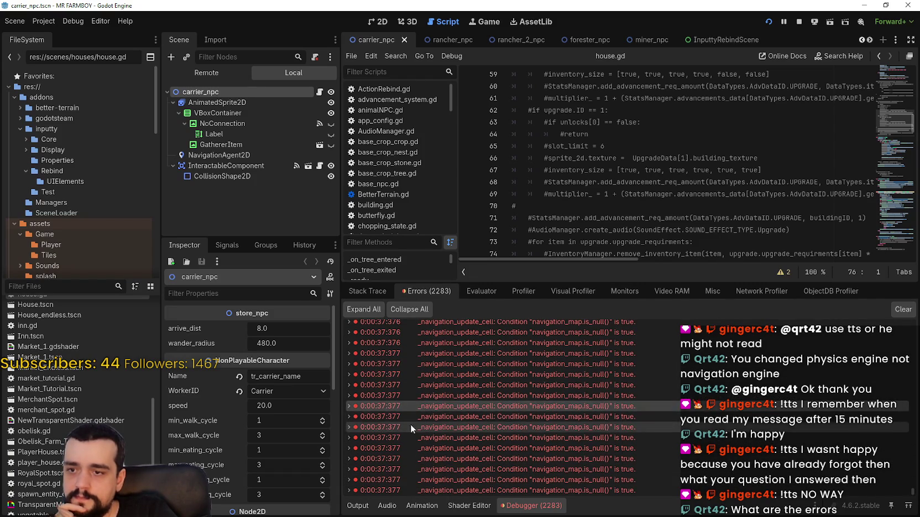
pyautogui.click(347, 406)
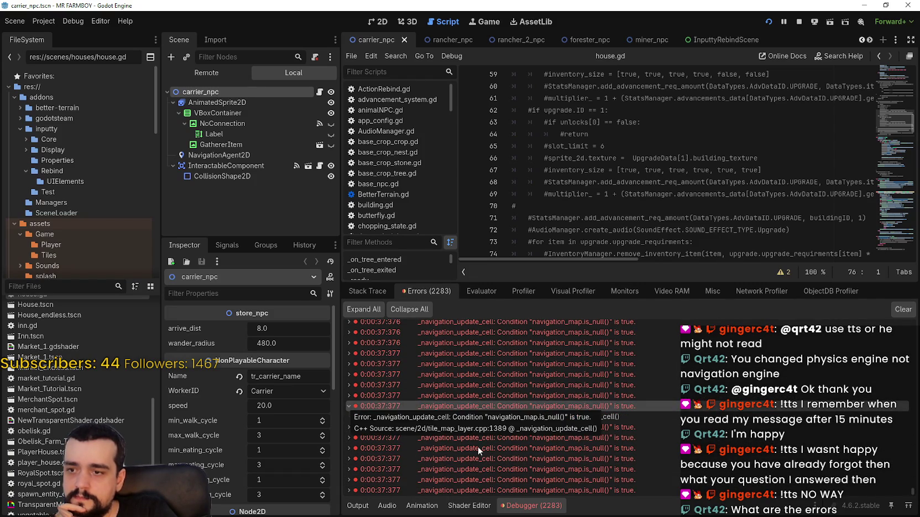
pyautogui.click(604, 418)
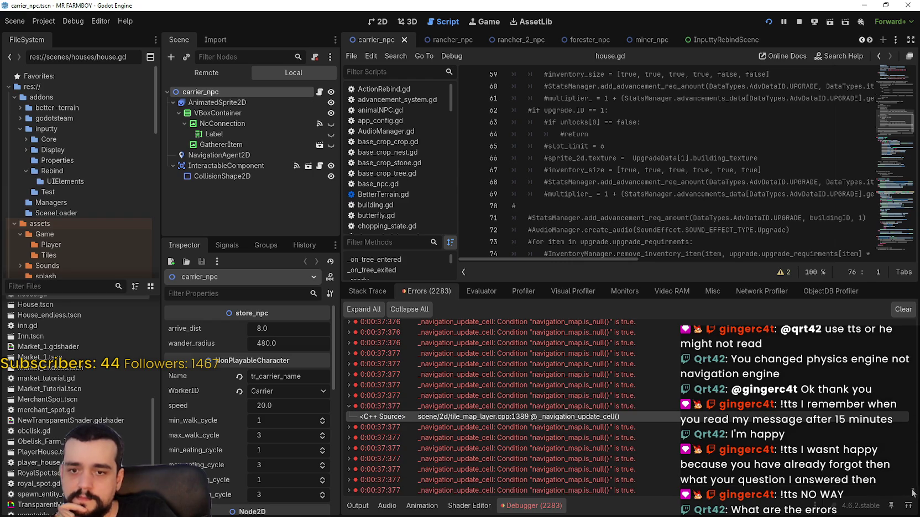
pyautogui.moveTo(912, 491); pyautogui.dragTo(901, 343)
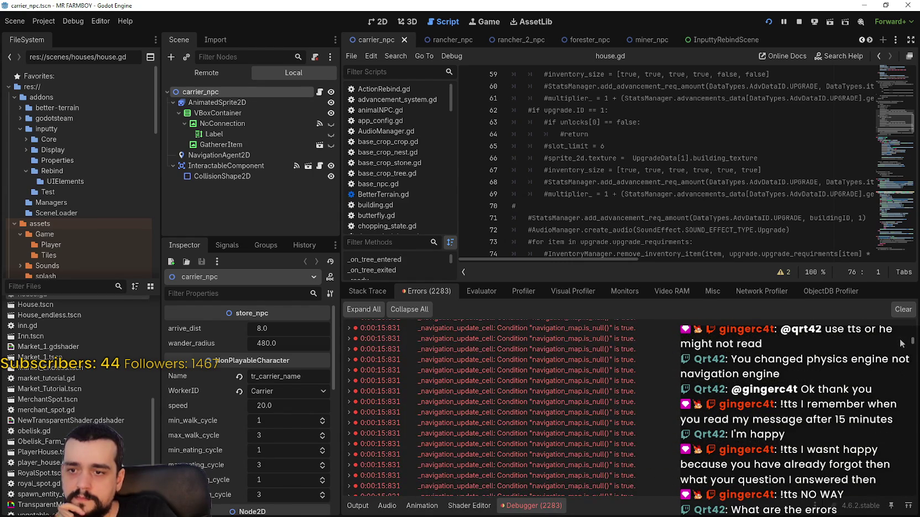
# Step: Return to the running game with Task Manager beside it to check CPU usage
pyautogui.hotkey('alt', 'Tab')
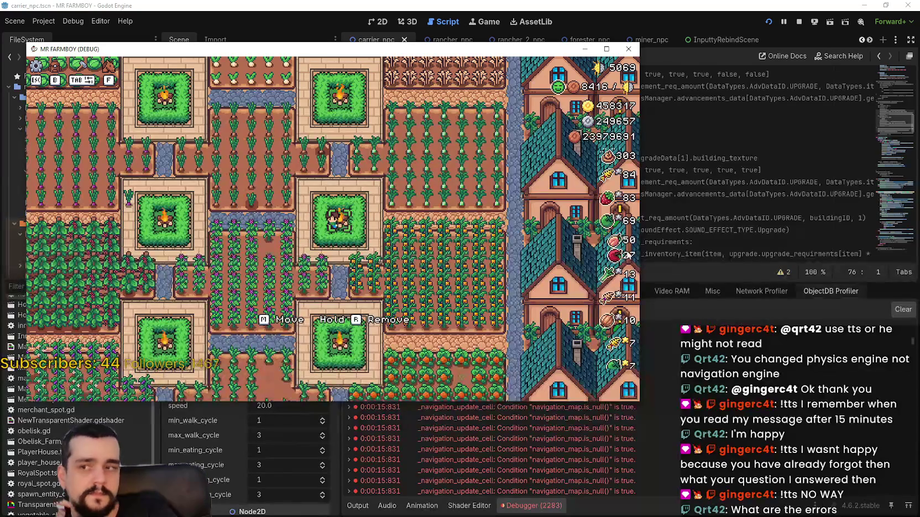
pyautogui.hotkey('ctrl', 'shift', 'Escape')
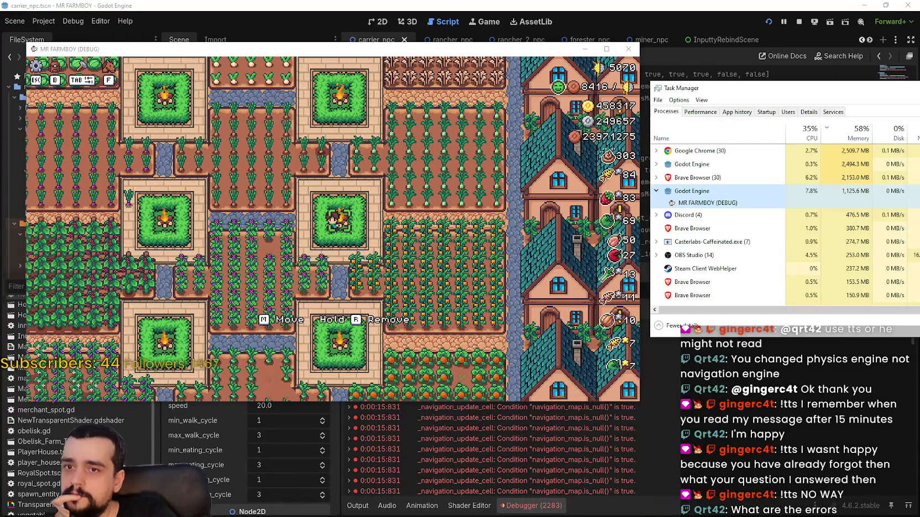
pyautogui.click(398, 295)
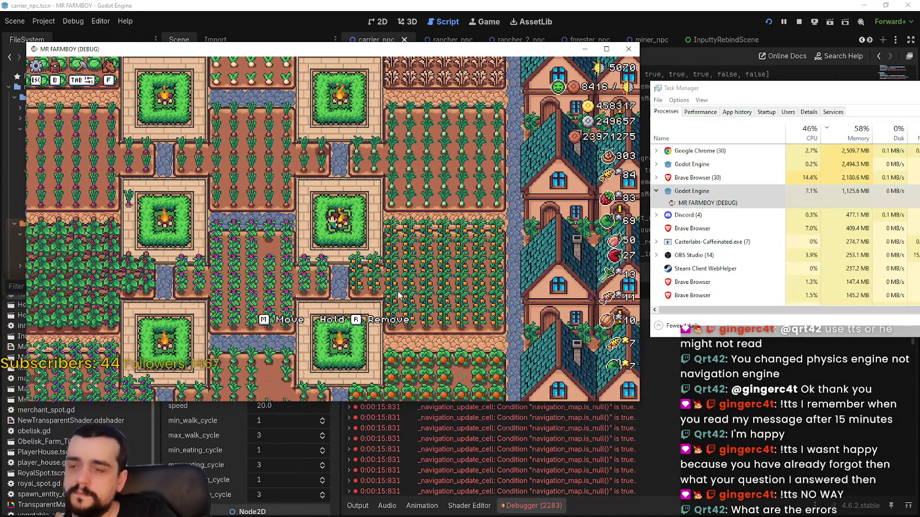
pyautogui.press('Escape')
pyautogui.press('Escape')
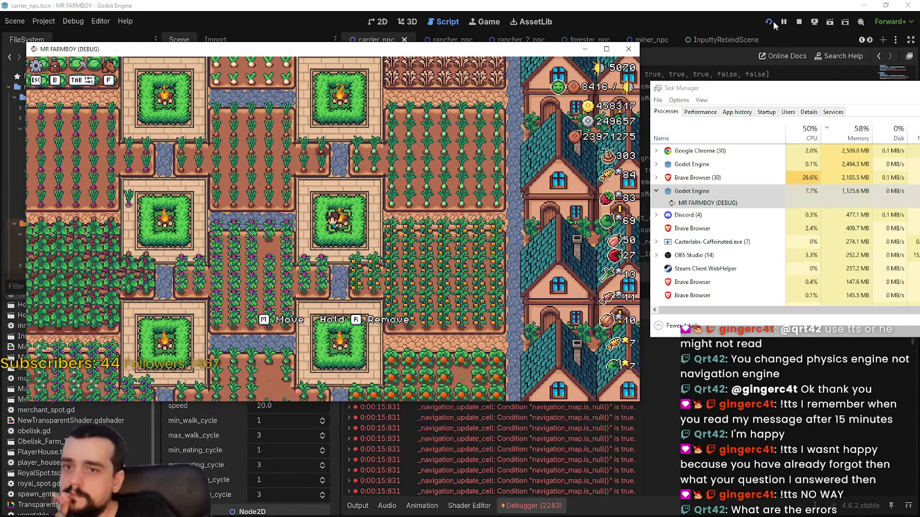
# Step: Stop the game and open Project Settings, browsing down to the 2D render layer names
pyautogui.click(799, 21)
pyautogui.click(43, 22)
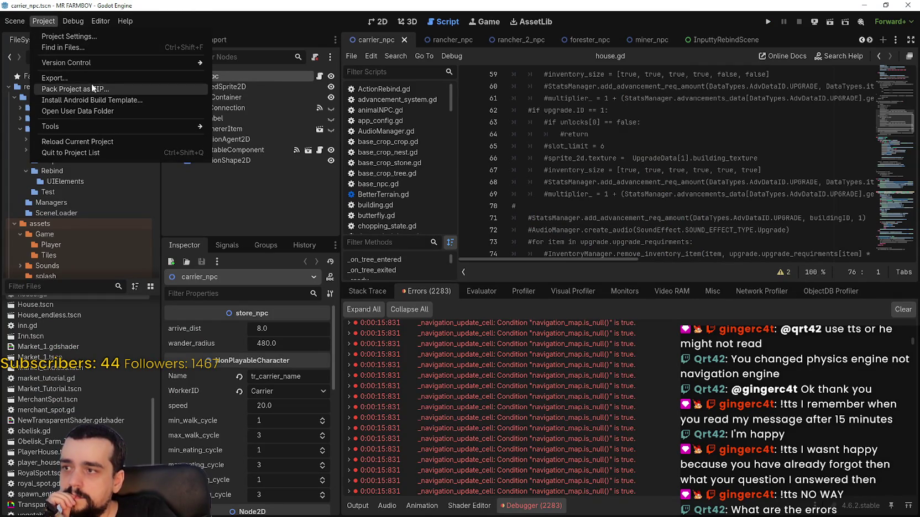
pyautogui.click(79, 38)
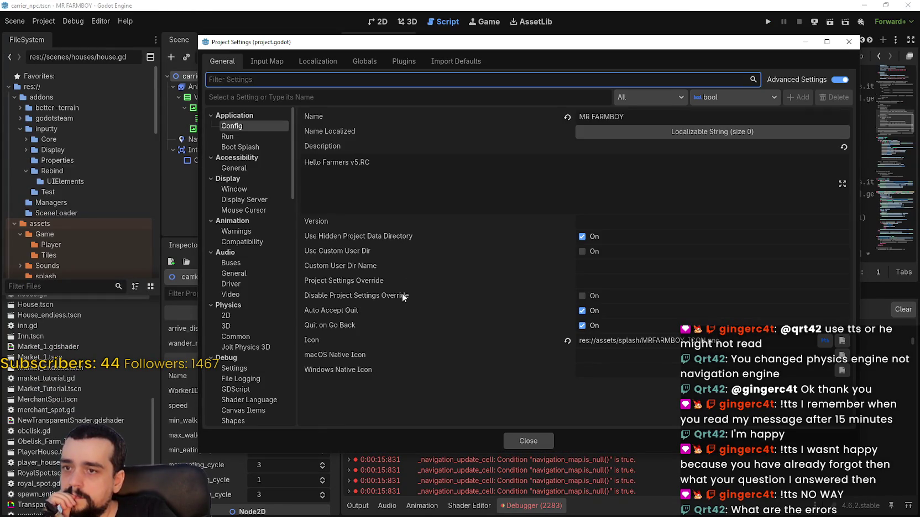
pyautogui.scroll(-15, 258, 345)
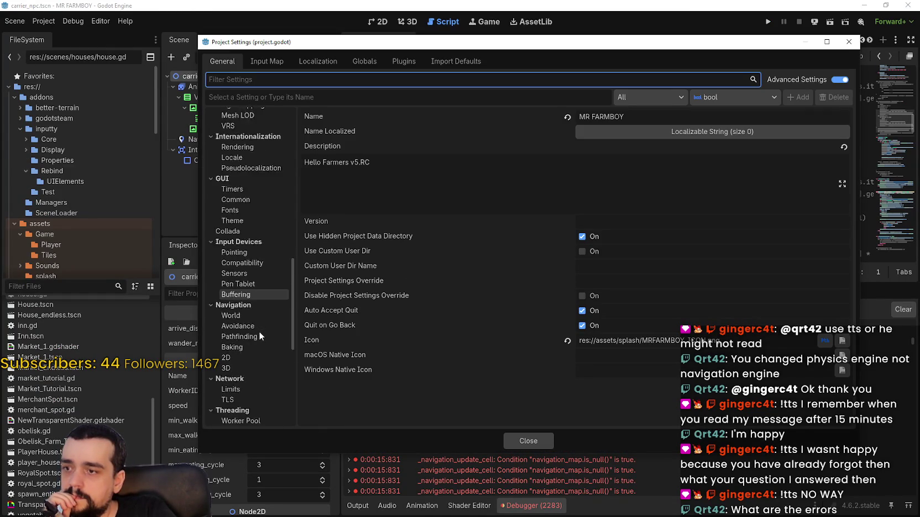
pyautogui.scroll(-10, 259, 332)
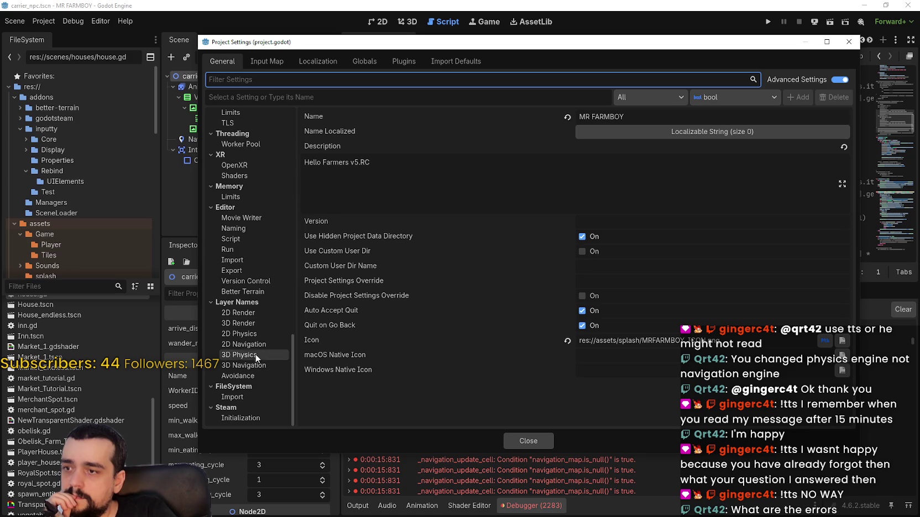
pyautogui.scroll(3, 239, 399)
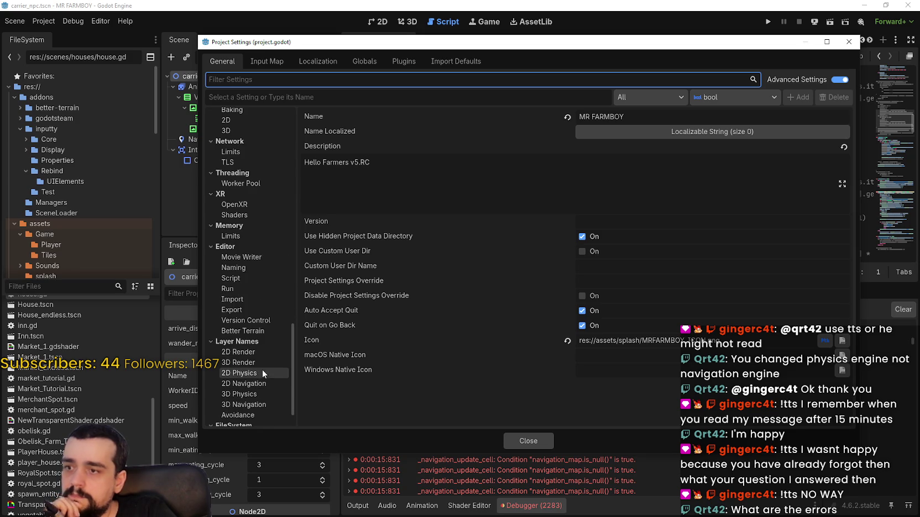
pyautogui.scroll(-3, 262, 369)
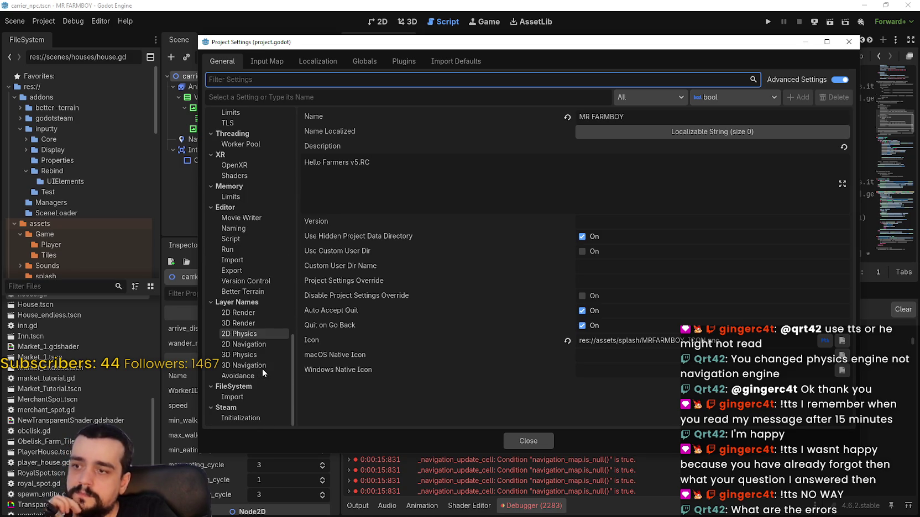
pyautogui.click(262, 314)
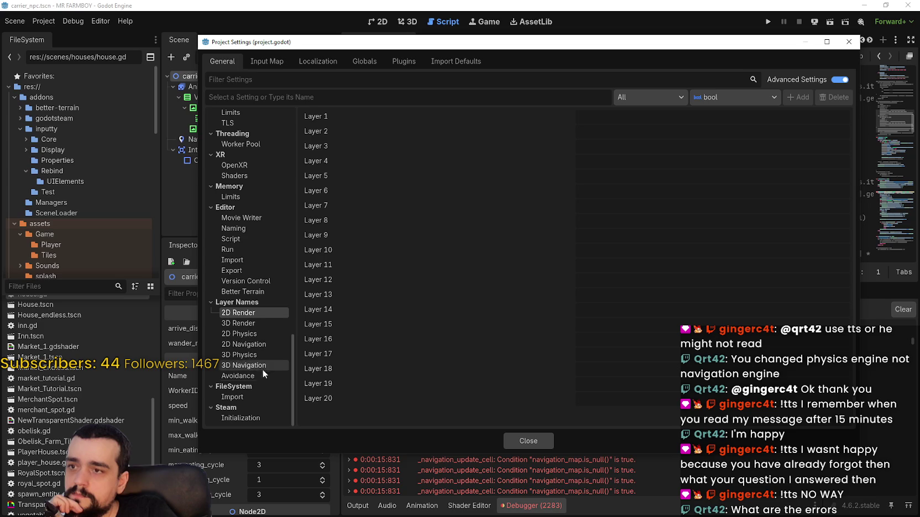
pyautogui.scroll(10, 253, 395)
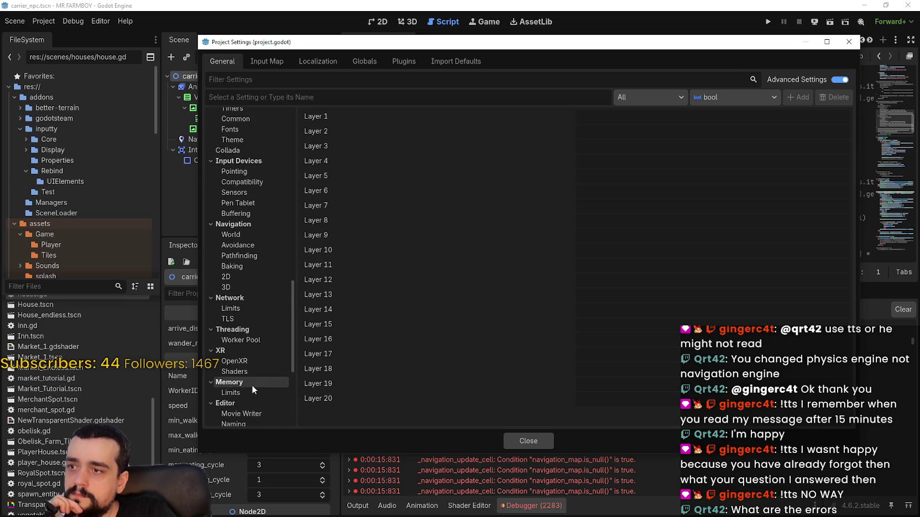
pyautogui.scroll(4, 251, 382)
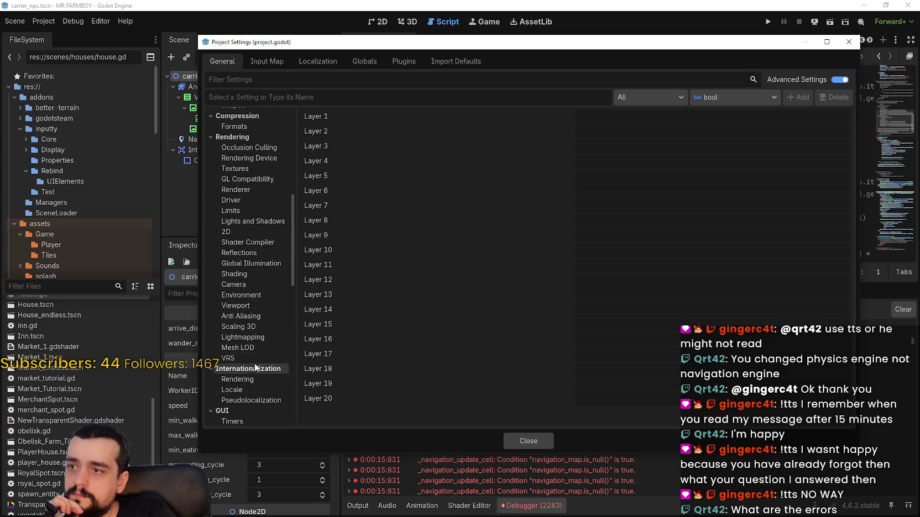
pyautogui.scroll(-10, 256, 356)
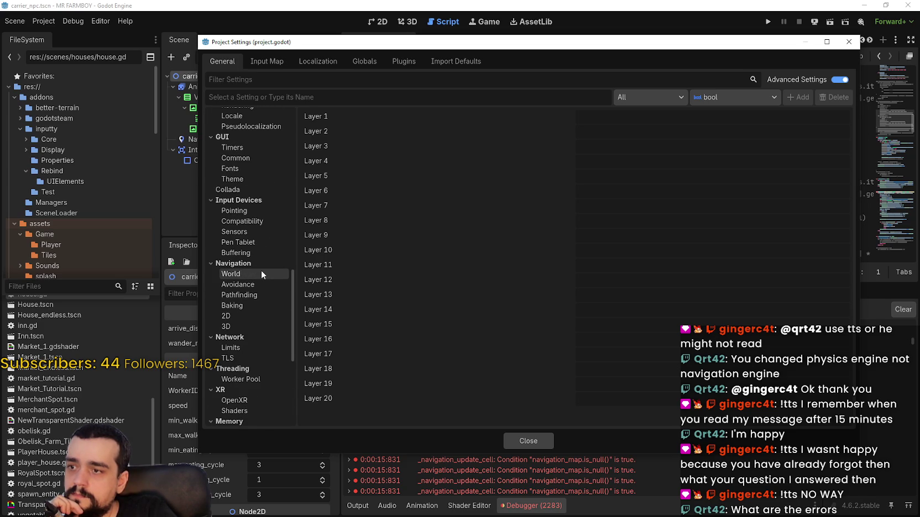
# Step: Set Navigation > 2D > Navigation Engine to GodotNavigation2D and close Project Settings
pyautogui.click(261, 270)
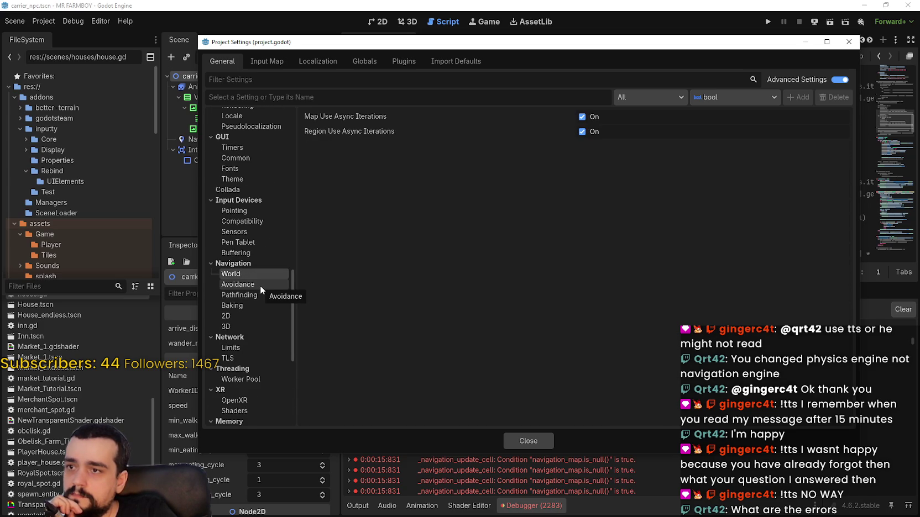
pyautogui.click(260, 285)
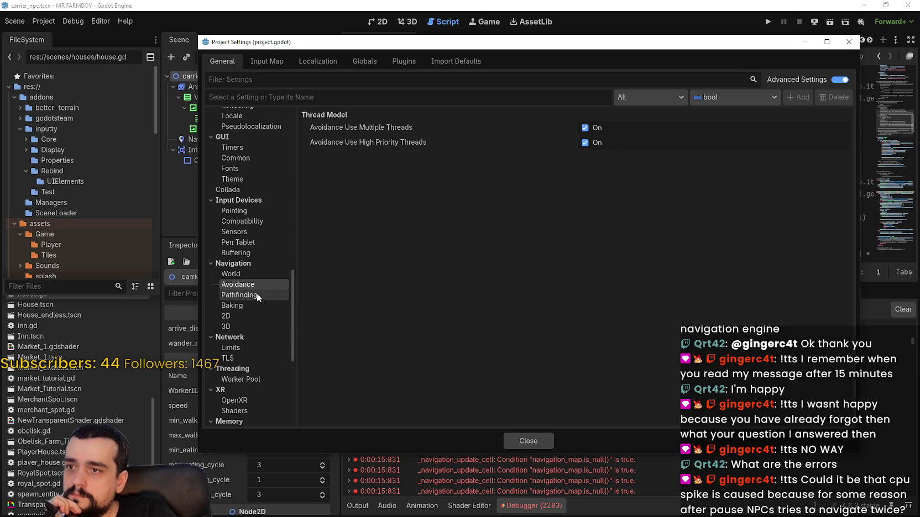
pyautogui.click(260, 298)
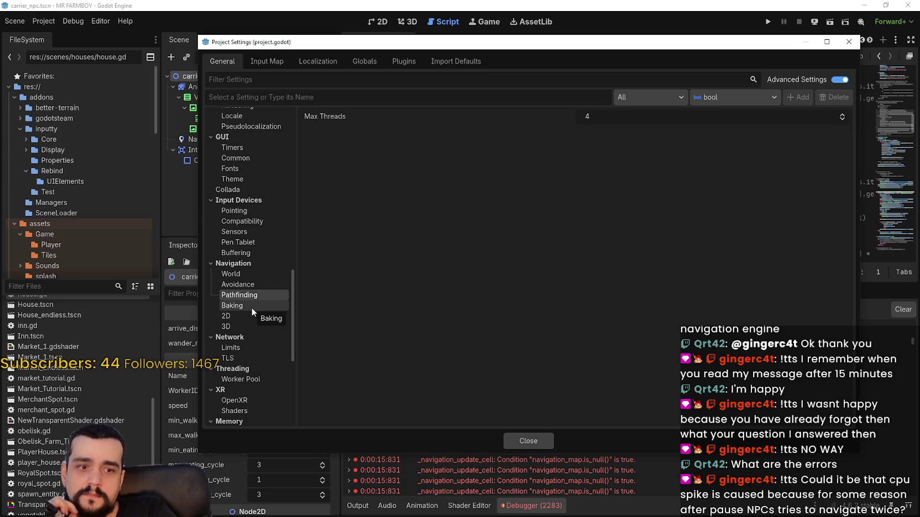
pyautogui.click(251, 315)
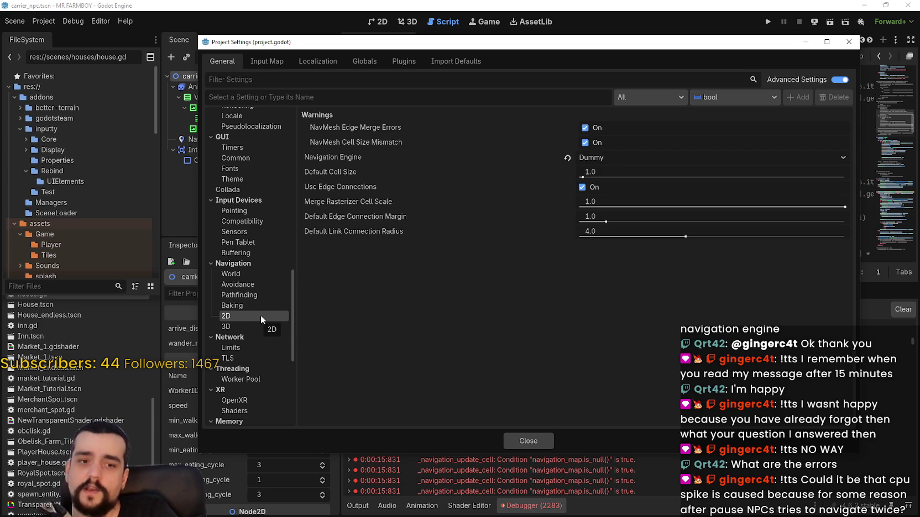
pyautogui.click(246, 326)
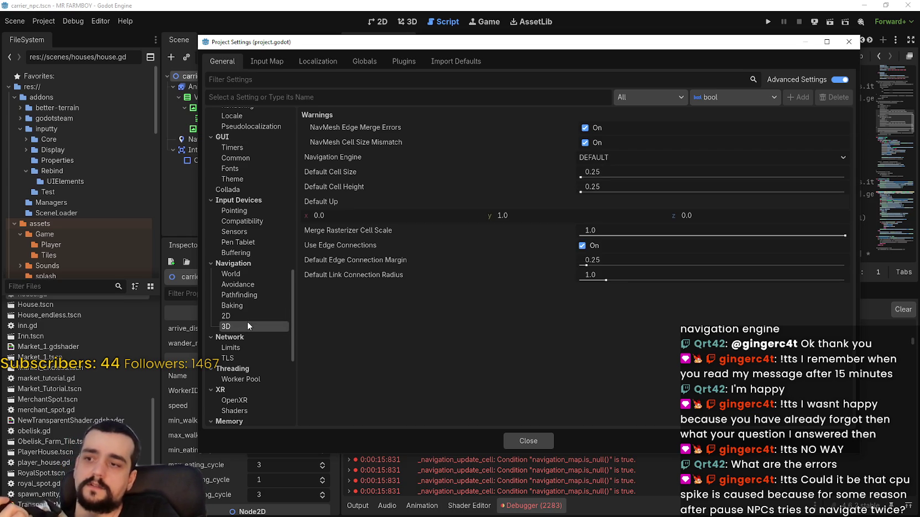
pyautogui.click(248, 316)
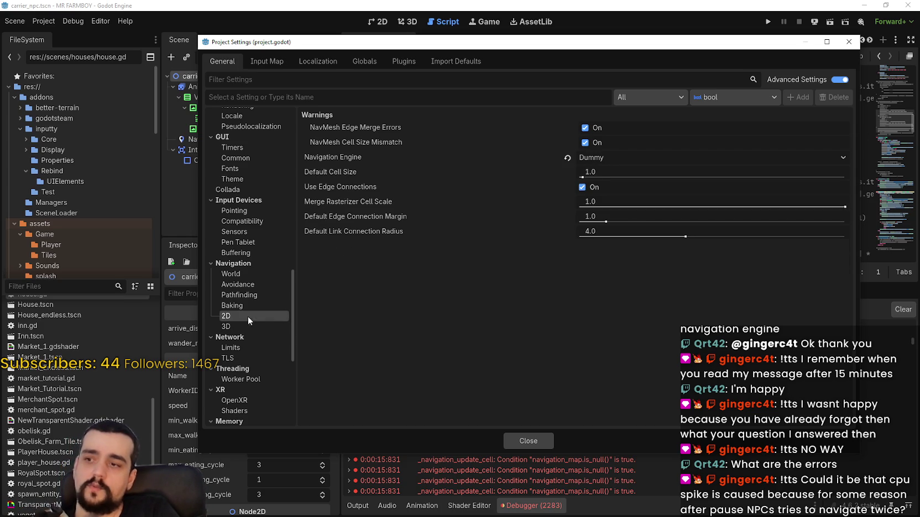
pyautogui.click(589, 158)
pyautogui.click(618, 187)
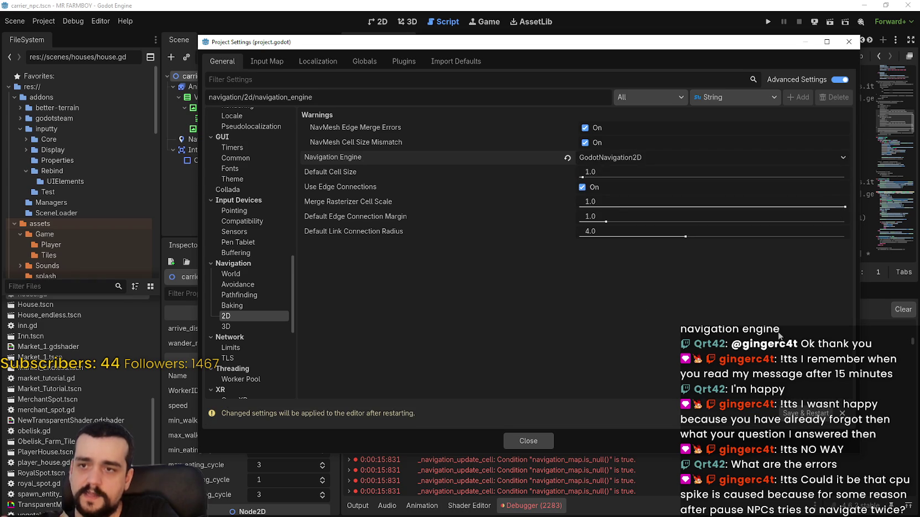
pyautogui.press('Escape')
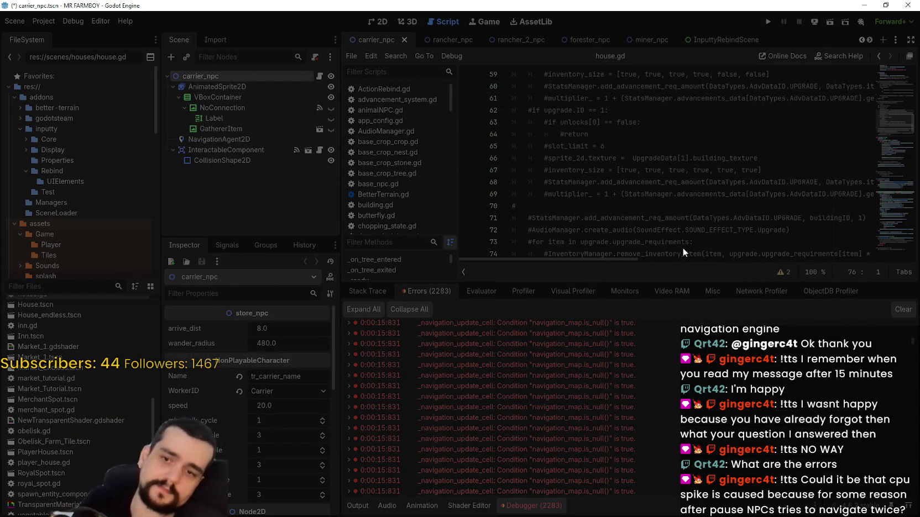
# Step: Glance at the desktop and Task Manager, then save the scene and run MR FARMBOY to its main menu
pyautogui.press('super+d')
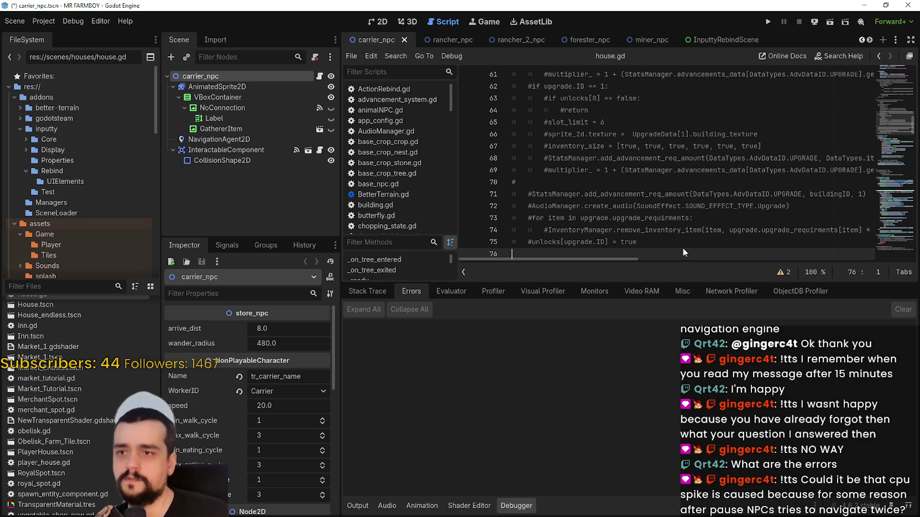
pyautogui.click(768, 22)
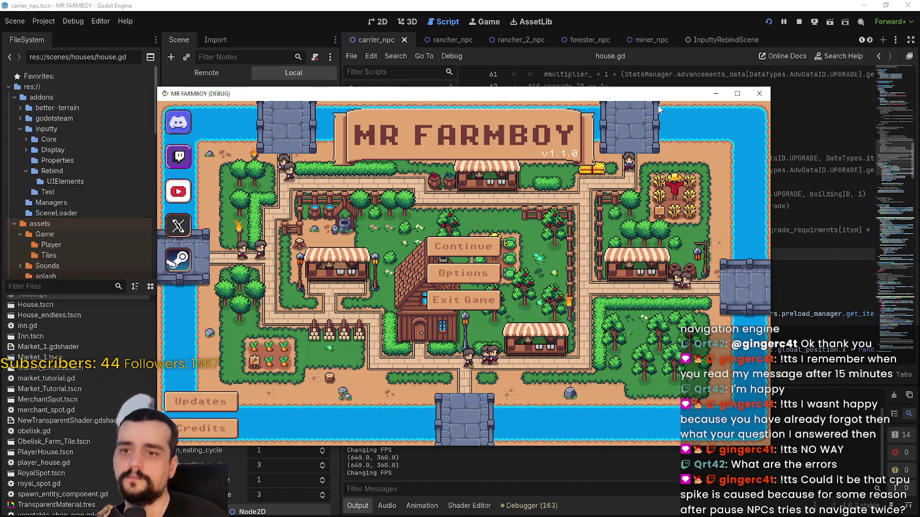
# Step: Open the save list and arrange Task Manager at top right beside the game window
pyautogui.click(486, 247)
pyautogui.scroll(-3, 513, 303)
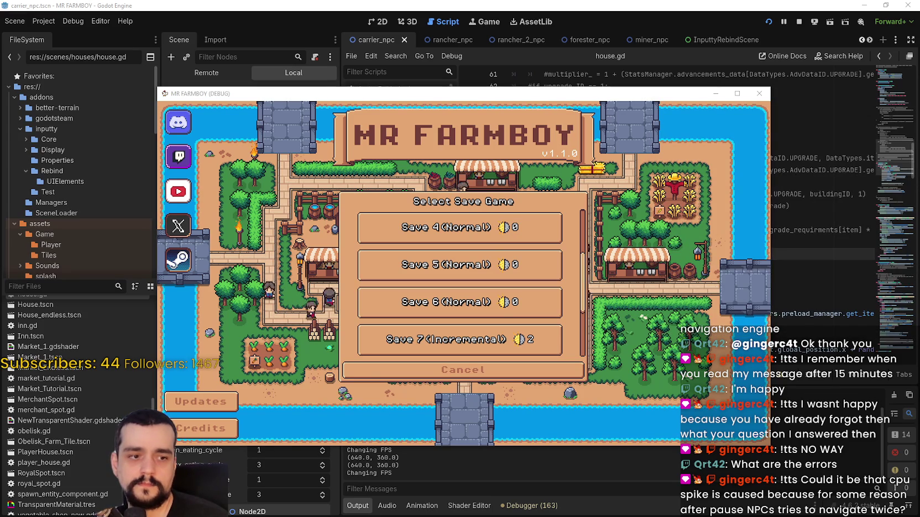
pyautogui.hotkey('ctrl', 'shift', 'Escape')
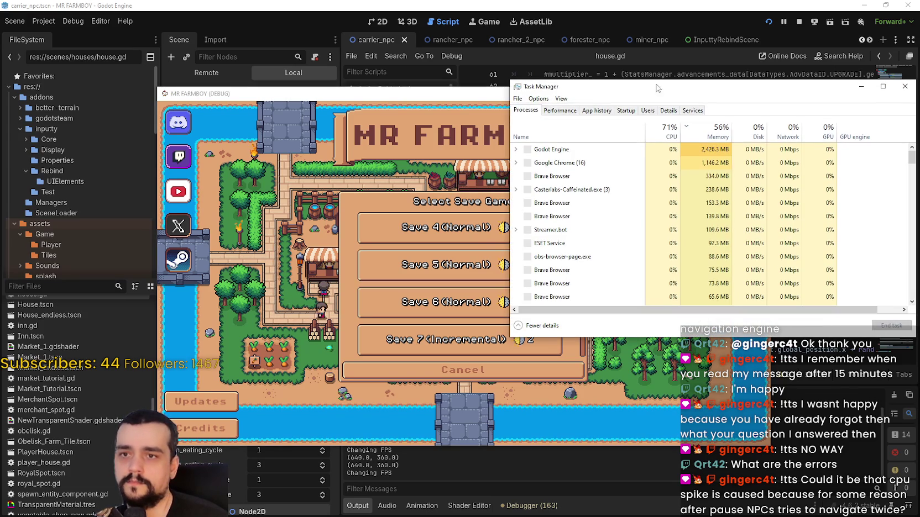
pyautogui.moveTo(572, 84); pyautogui.dragTo(661, 72)
pyautogui.moveTo(557, 93)
pyautogui.mouseDown()
pyautogui.moveTo(449, 63)
pyautogui.moveTo(400, 30)
pyautogui.mouseUp()
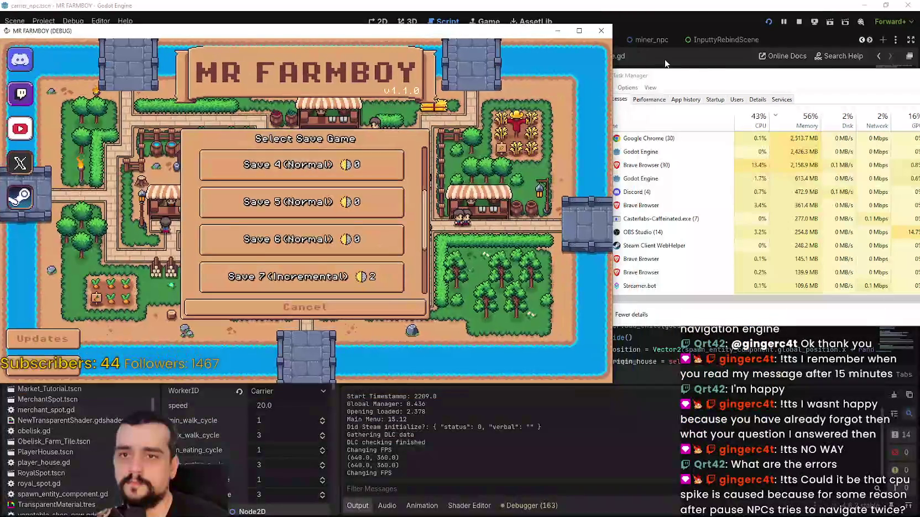
pyautogui.moveTo(675, 82); pyautogui.dragTo(700, 62)
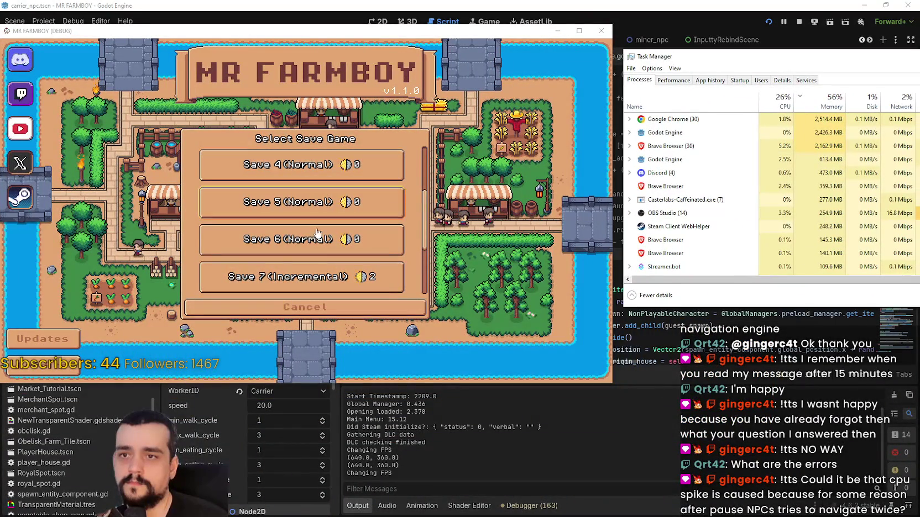
# Step: Load the Save 8 world, then bring the editor back to the front
pyautogui.scroll(-3, 304, 221)
pyautogui.click(302, 216)
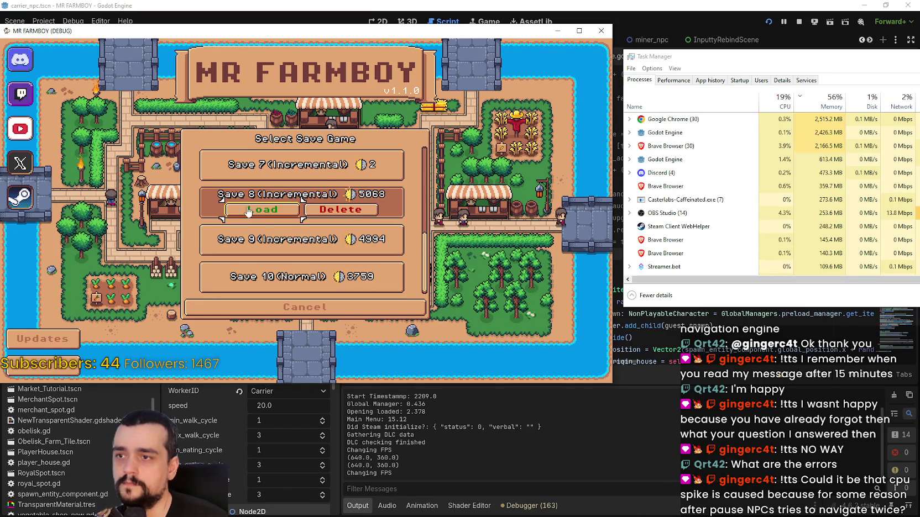
pyautogui.click(264, 216)
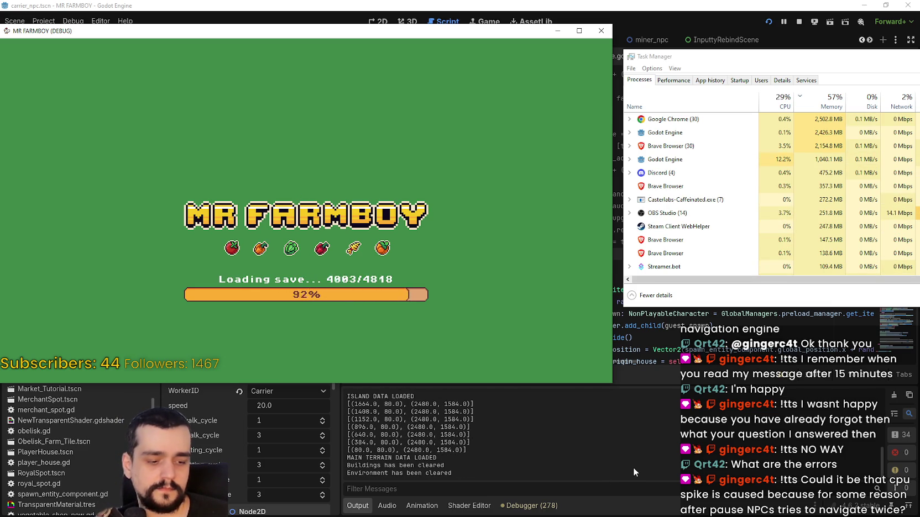
pyautogui.tripleClick(662, 463)
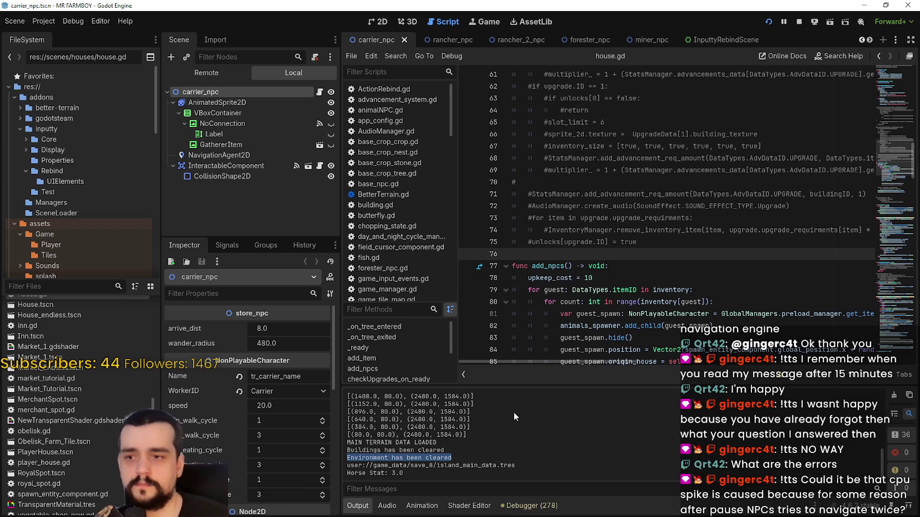
# Step: Switch the debugger from the error list to the performance Monitors view
pyautogui.click(529, 506)
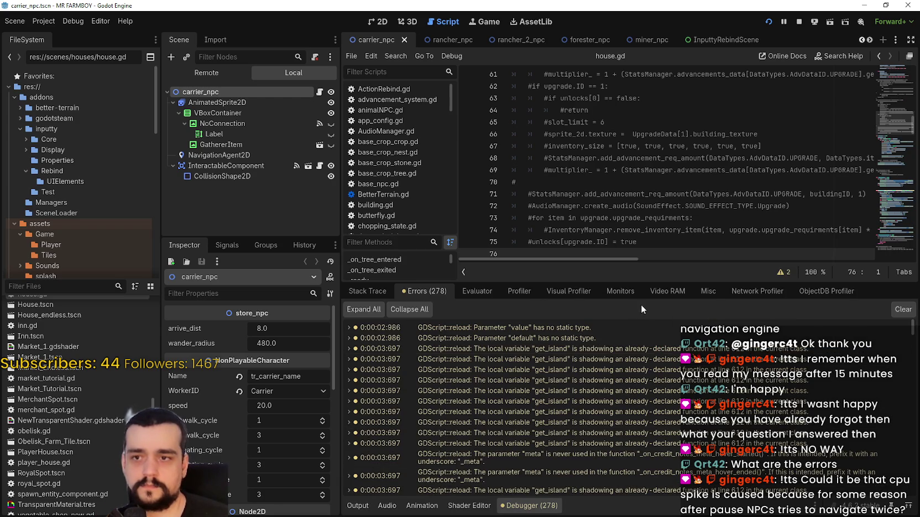
pyautogui.click(620, 292)
pyautogui.scroll(-5, 394, 401)
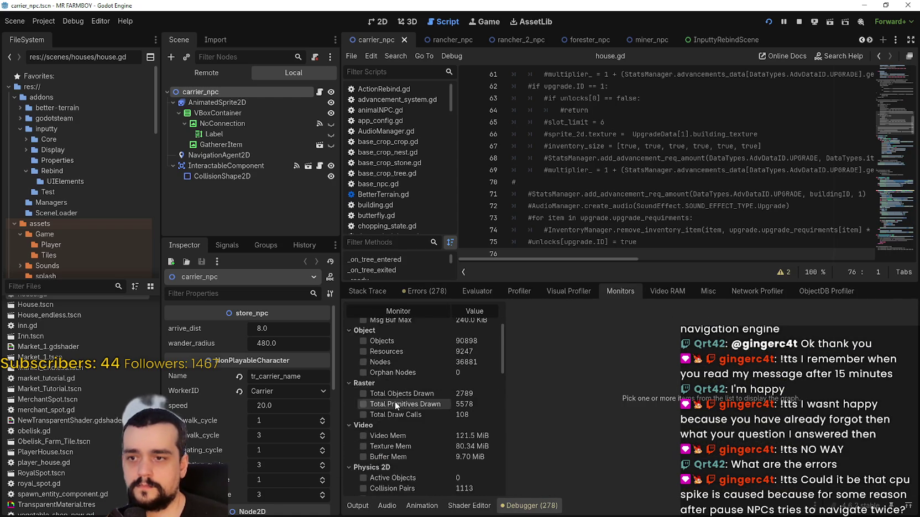
pyautogui.scroll(-3, 397, 395)
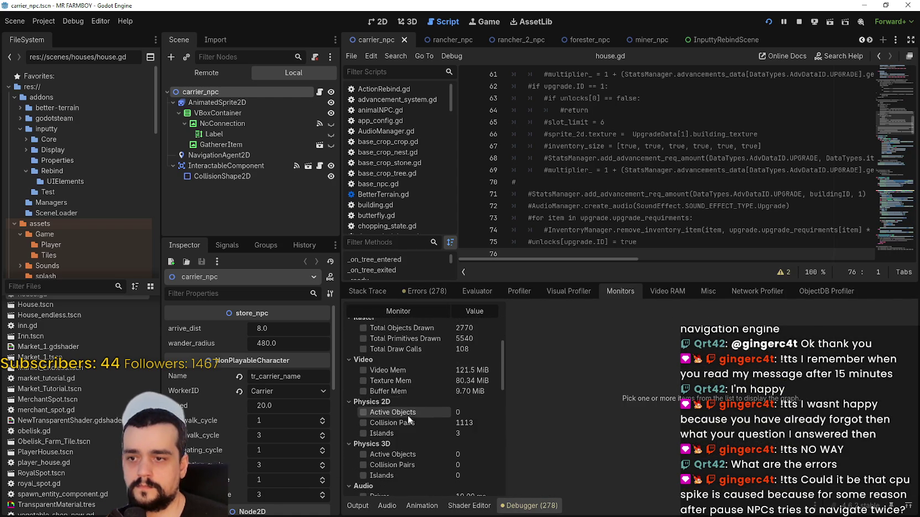
pyautogui.scroll(-5, 408, 415)
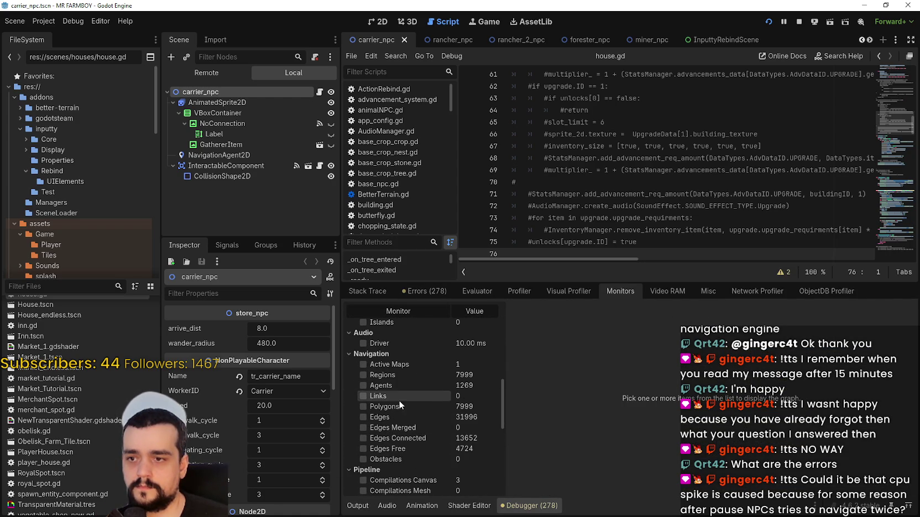
# Step: Graph all ten Navigation monitors, from Active Maps through Obstacles
pyautogui.click(392, 365)
pyautogui.click(391, 375)
pyautogui.click(391, 386)
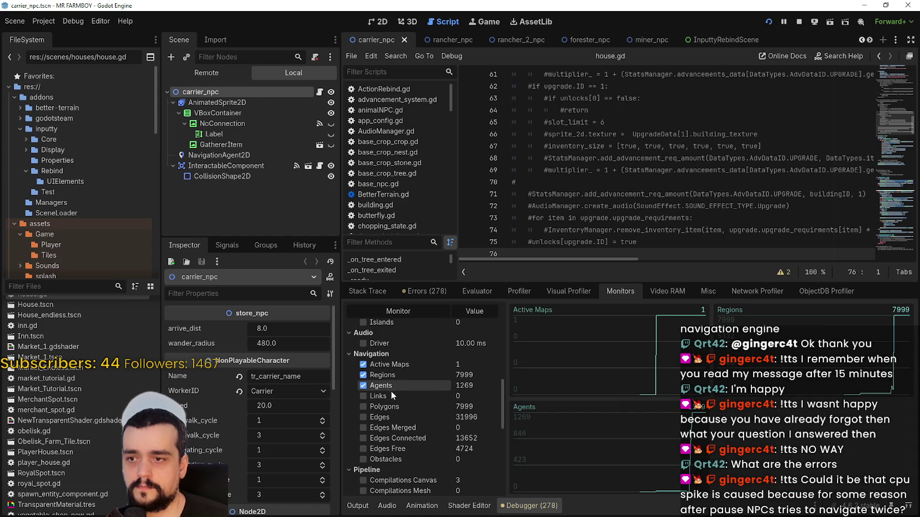
pyautogui.click(391, 396)
pyautogui.click(391, 406)
pyautogui.click(391, 417)
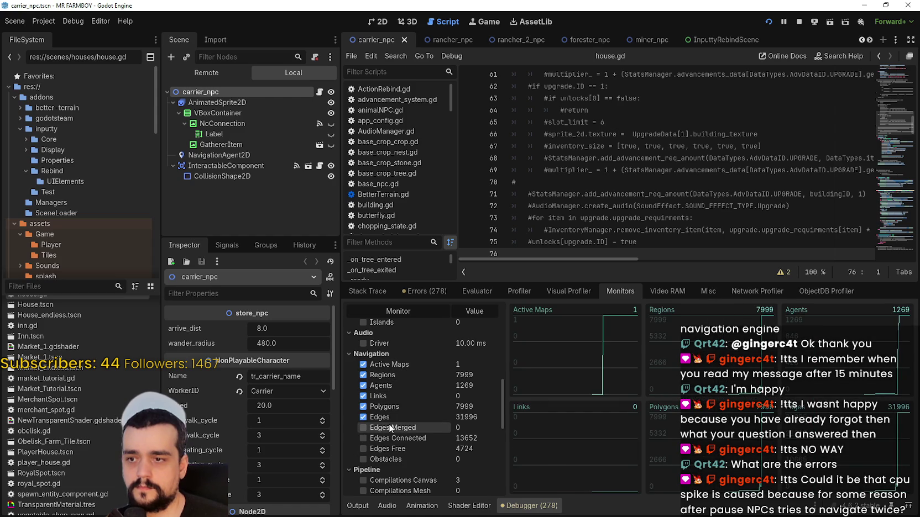
pyautogui.click(390, 428)
pyautogui.click(388, 438)
pyautogui.click(388, 449)
pyautogui.click(387, 458)
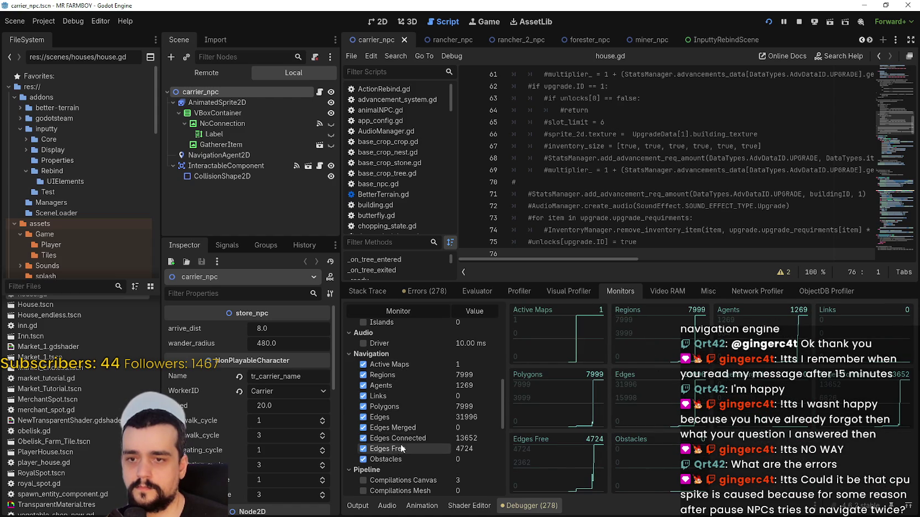
# Step: Stop graphing the Active Maps, Regions, Links, Polygons and Edges monitors
pyautogui.hotkey('alt', 'Tab')
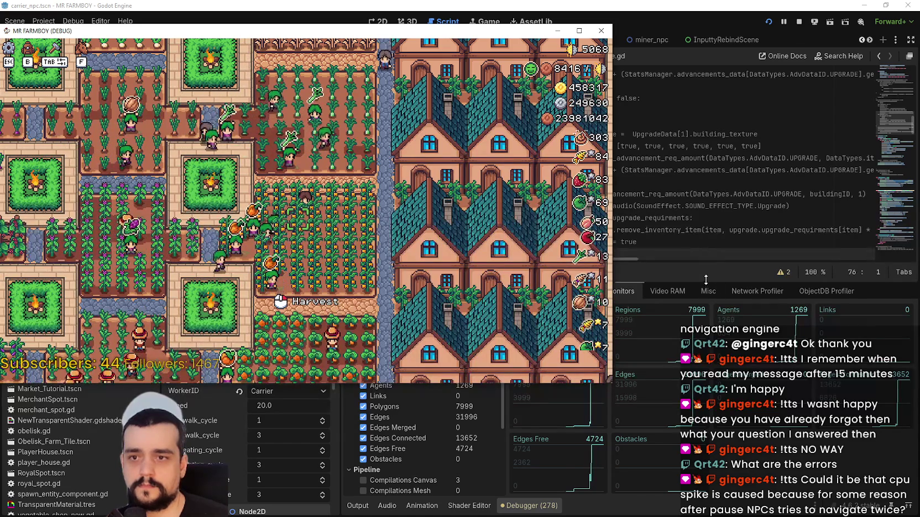
pyautogui.hotkey('alt', 'Tab')
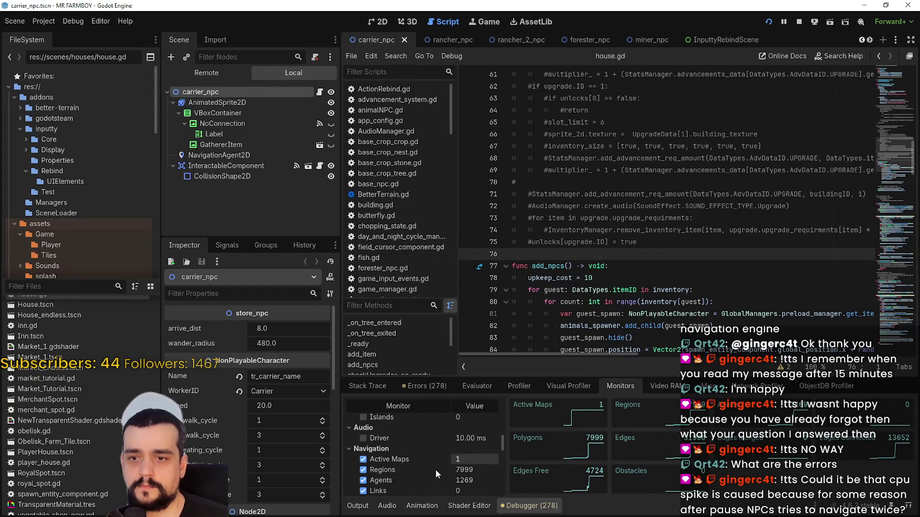
pyautogui.scroll(-6, 287, 440)
pyautogui.scroll(-2, 418, 430)
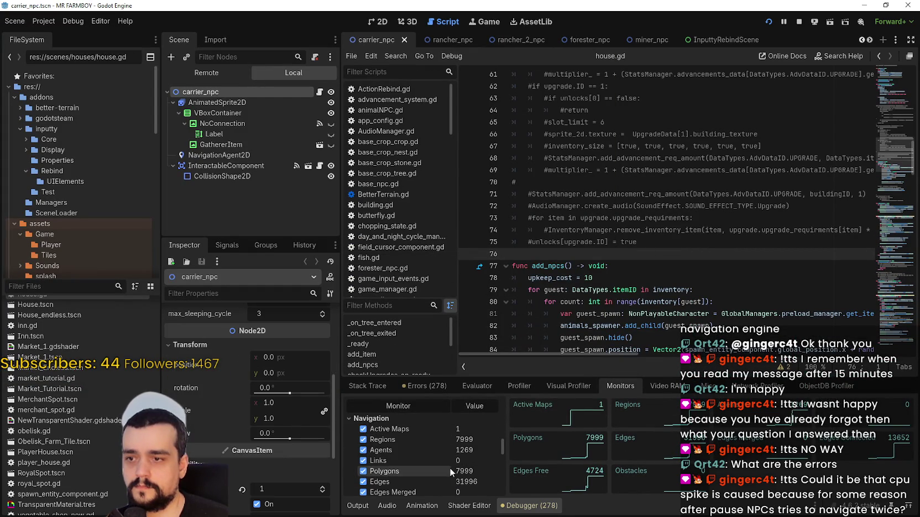
pyautogui.scroll(-2, 447, 465)
pyautogui.scroll(2, 404, 451)
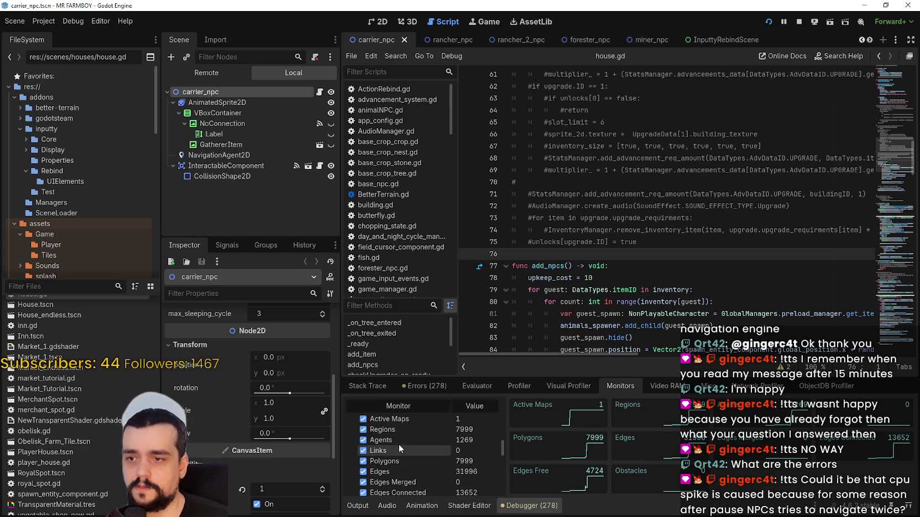
pyautogui.click(392, 429)
pyautogui.click(394, 440)
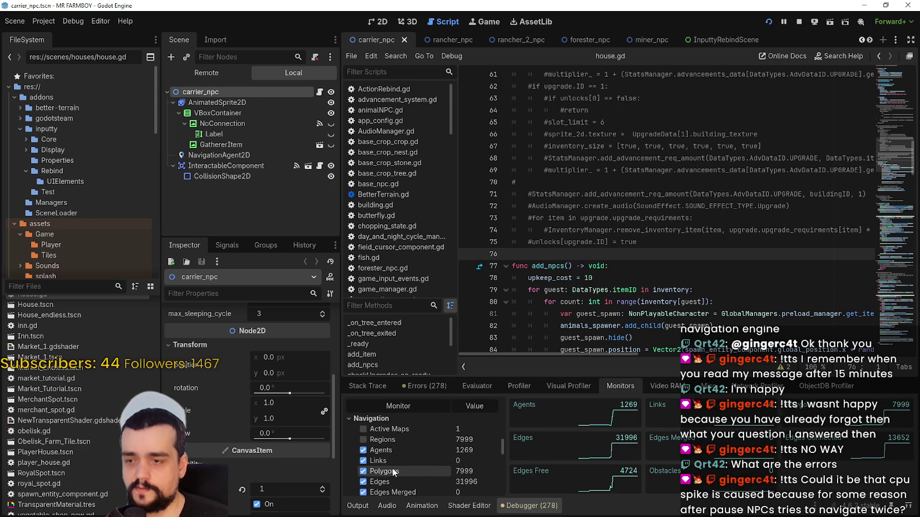
pyautogui.click(390, 464)
pyautogui.click(393, 473)
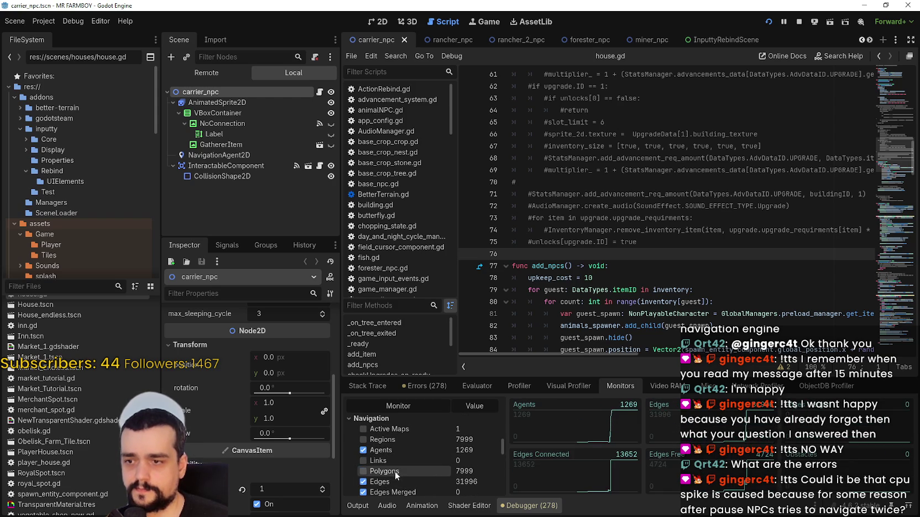
pyautogui.click(395, 481)
# Step: Untick Edges Merged, Edges Connected, Edges Free and Obstacles, then graph Navigation 2D Agents
pyautogui.scroll(-2, 397, 475)
pyautogui.click(395, 463)
pyautogui.click(396, 472)
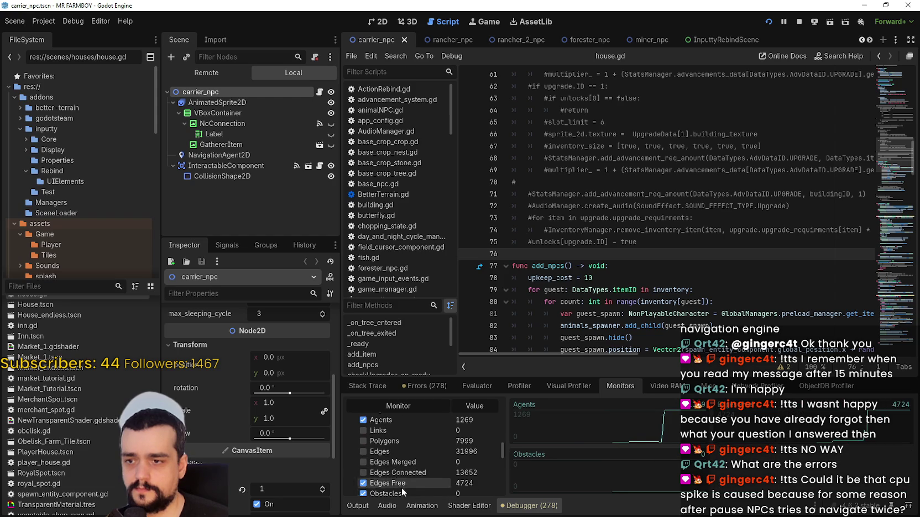
pyautogui.scroll(-3, 396, 470)
pyautogui.click(390, 452)
pyautogui.click(390, 464)
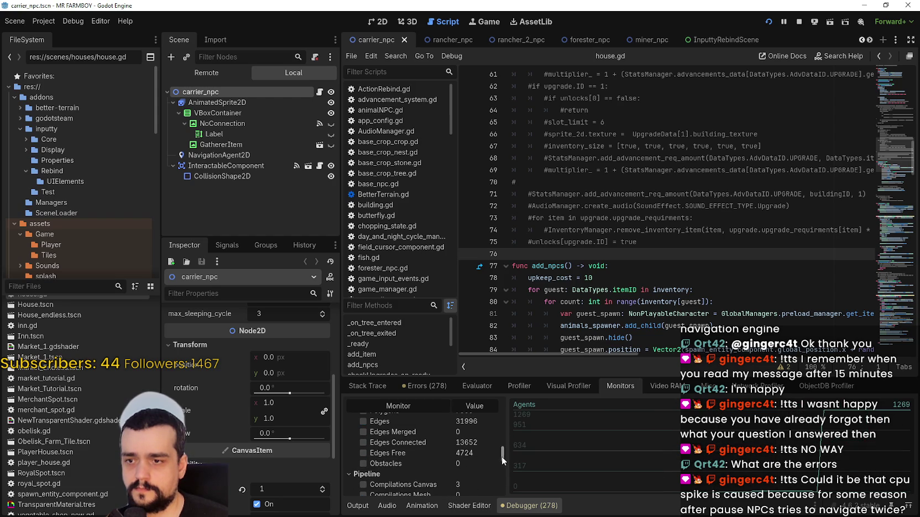
pyautogui.moveTo(501, 457); pyautogui.dragTo(501, 470)
pyautogui.click(415, 448)
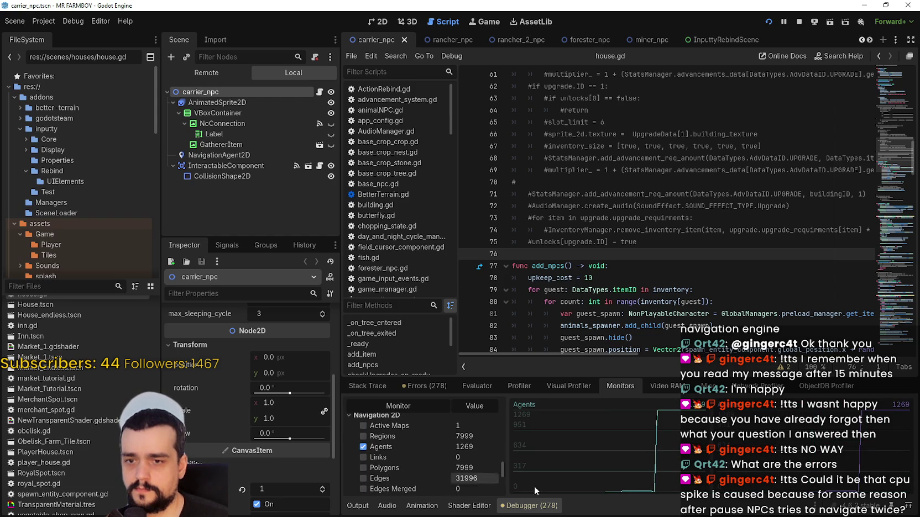
# Step: Show Task Manager beside the game and expand the Godot Engine process to reveal its CPU use
pyautogui.moveTo(502, 467)
pyautogui.mouseDown()
pyautogui.moveTo(504, 479)
pyautogui.moveTo(512, 377)
pyautogui.mouseUp()
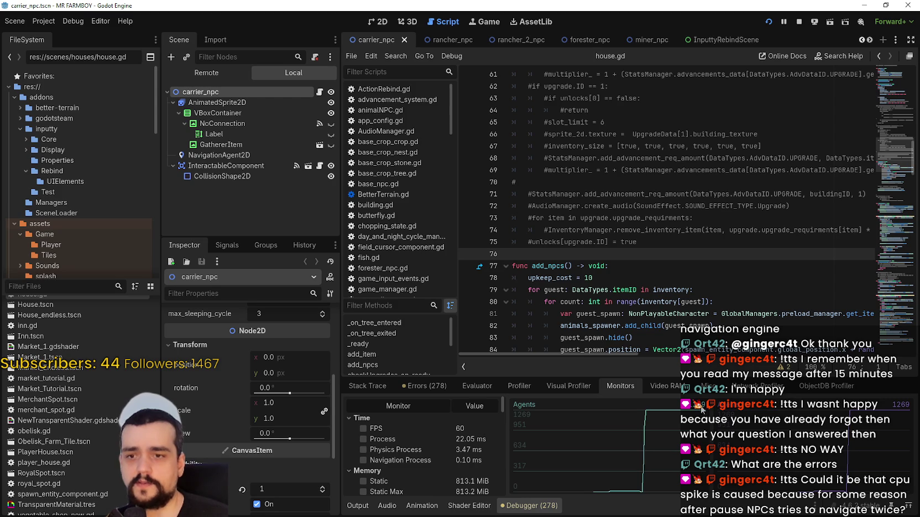
pyautogui.hotkey('ctrl', 'shift', 'Escape')
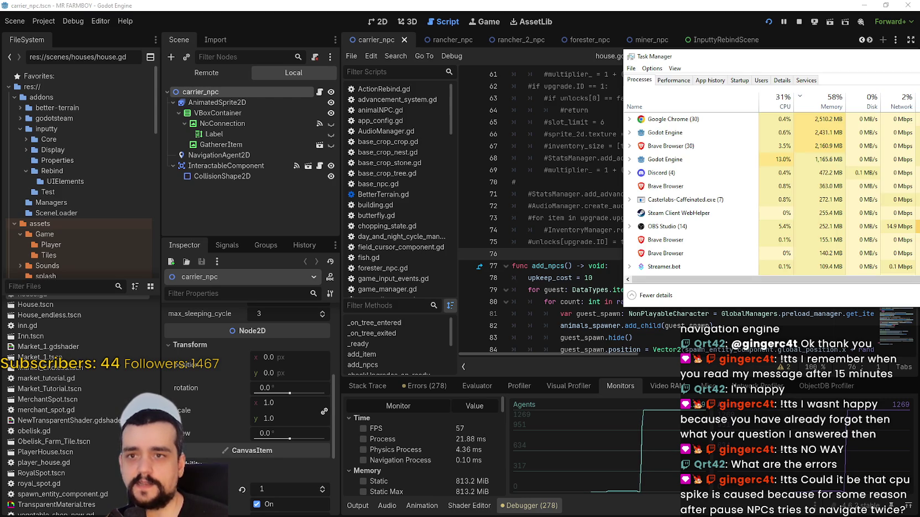
pyautogui.hotkey('alt', 'Tab')
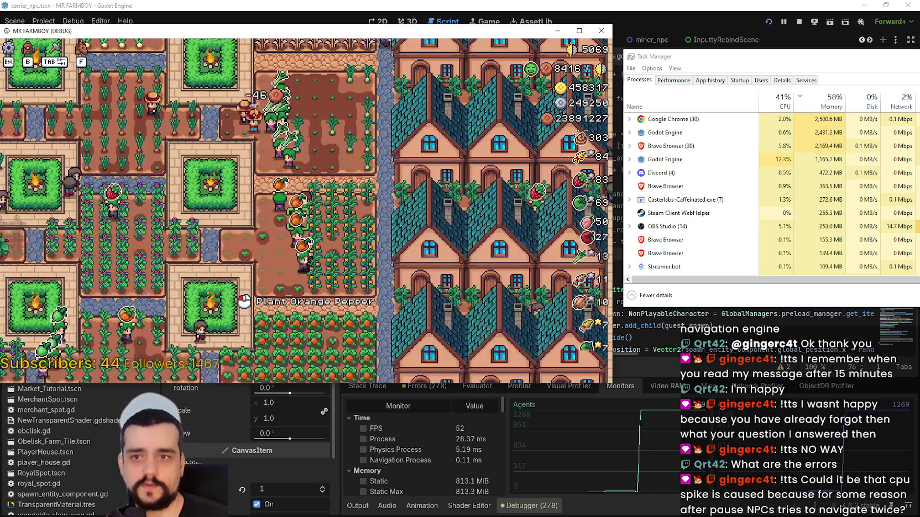
pyautogui.doubleClick(658, 159)
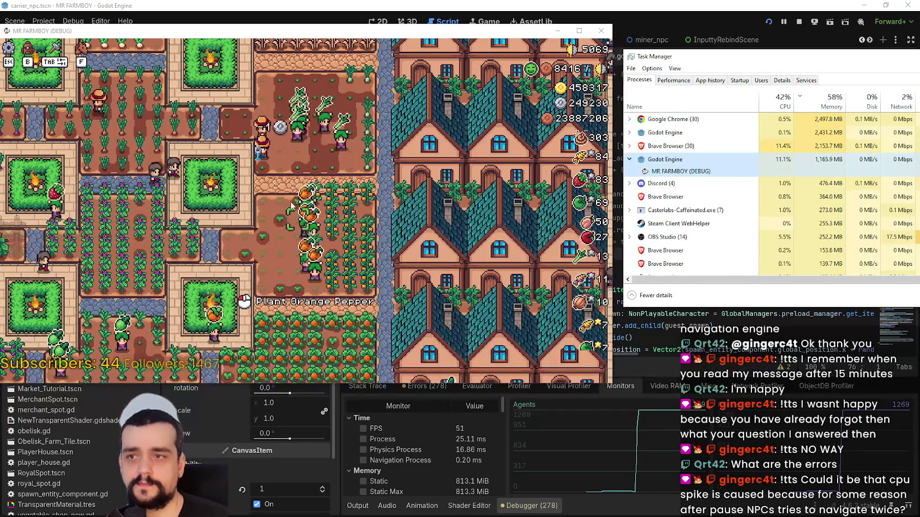